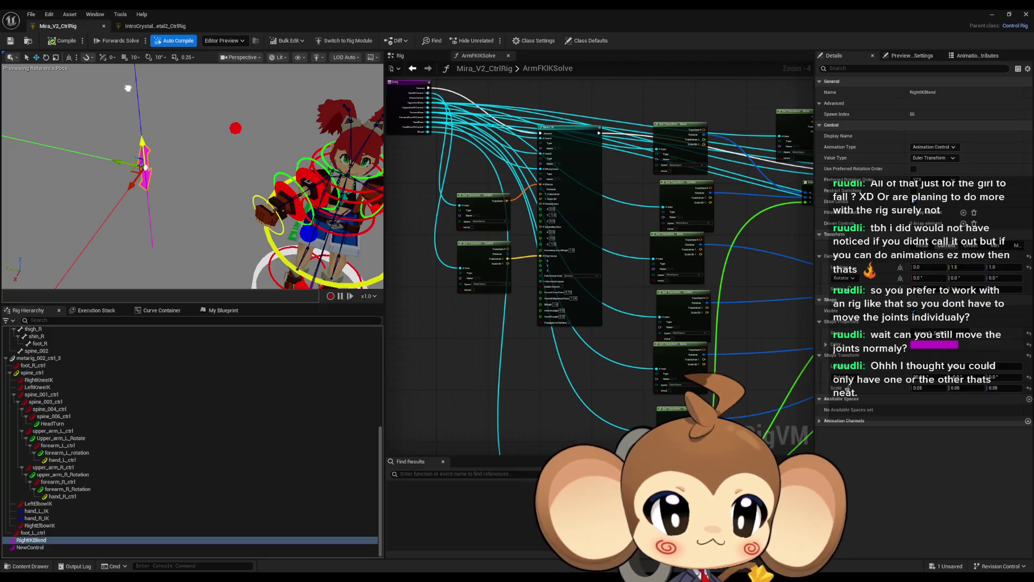
Step: Drag RightIKBlend to test the arm, inspect the Interpolate nodes, then return the control to 1.0
mouse_move(127, 87)
left_mouse_down()
mouse_move(207, 226)
mouse_move(156, 186)
mouse_move(193, 253)
mouse_move(159, 156)
mouse_move(172, 88)
mouse_move(170, 163)
mouse_move(157, 164)
left_mouse_up()
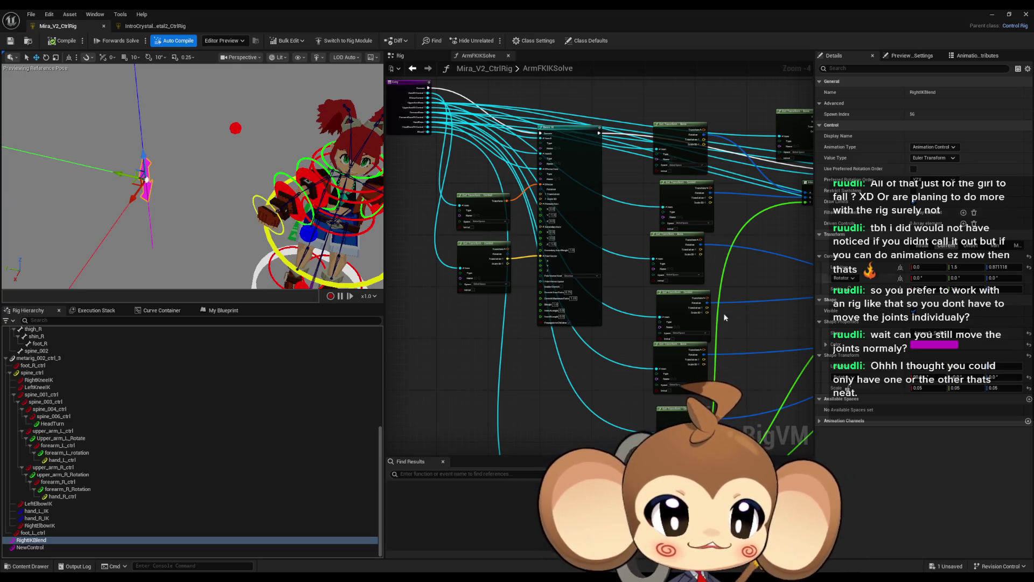
left_click_drag(811, 268, 622, 271)
scroll(671, 247, "down", 2)
scroll(672, 291, "up", 3)
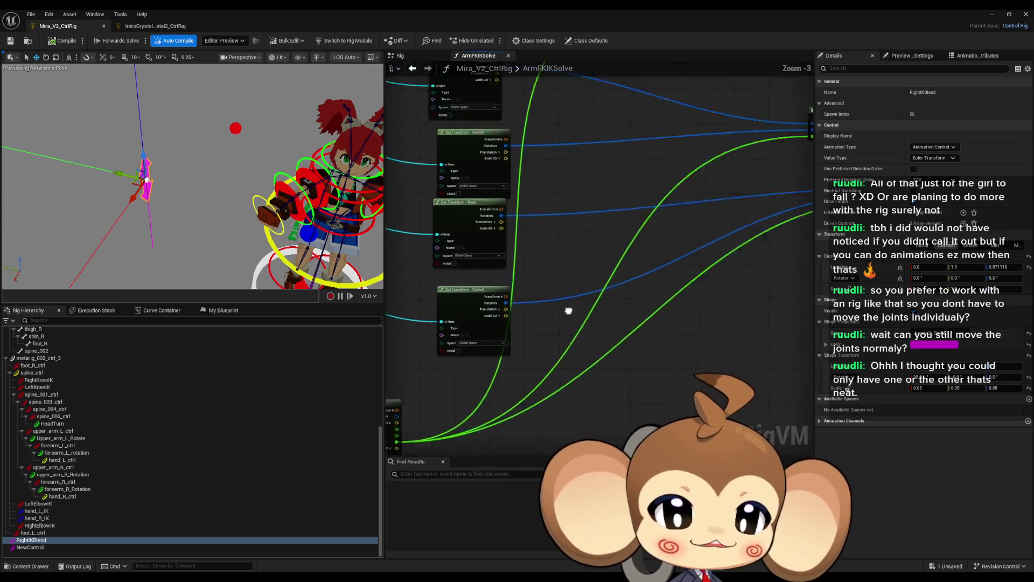
left_click_drag(707, 300, 807, 309)
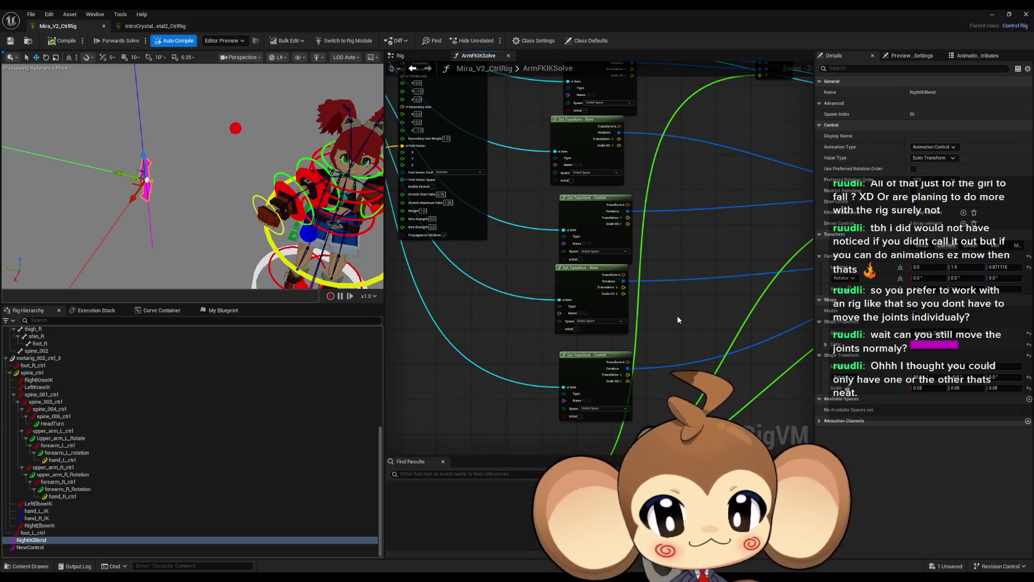
mouse_move(140, 154)
left_mouse_down()
mouse_move(168, 261)
mouse_move(184, 247)
mouse_move(163, 137)
mouse_move(205, 156)
mouse_move(261, 214)
left_mouse_up()
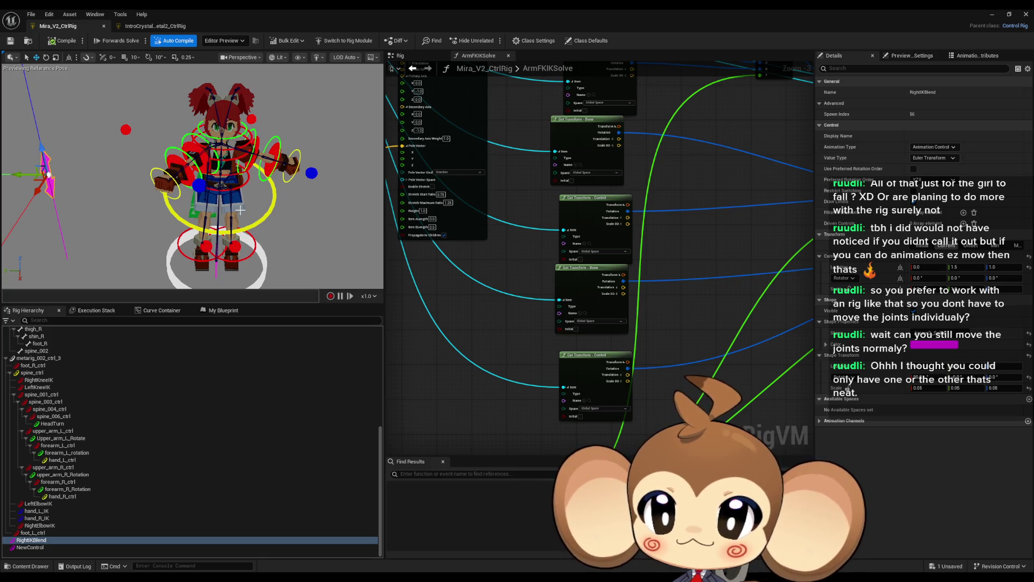
Step: Undo the test move, check RightIKBlend's Y value, then edit NewControl's Initial transform
key("ctrl+z")
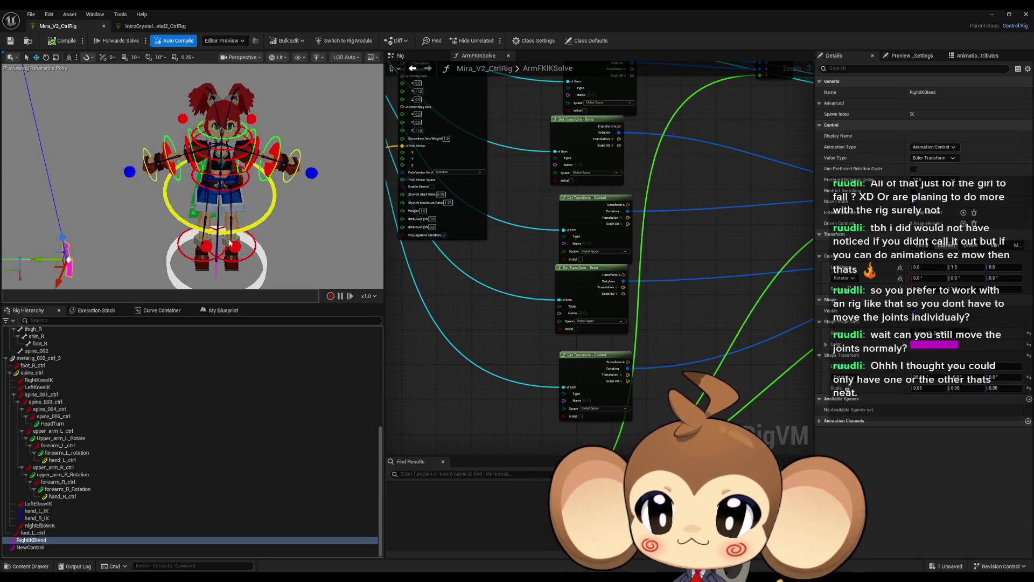
left_click_drag(229, 243, 225, 163)
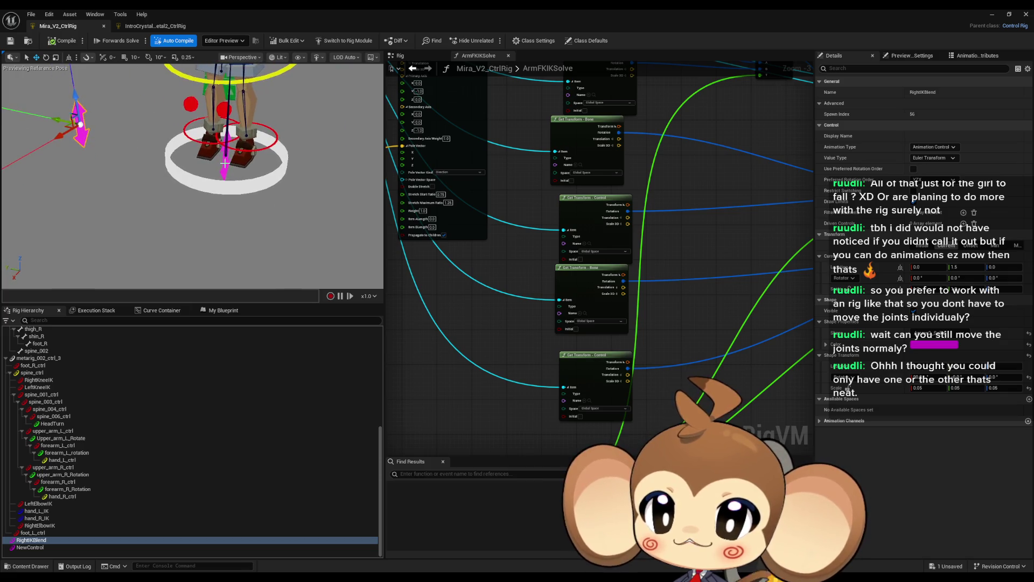
left_click(223, 163)
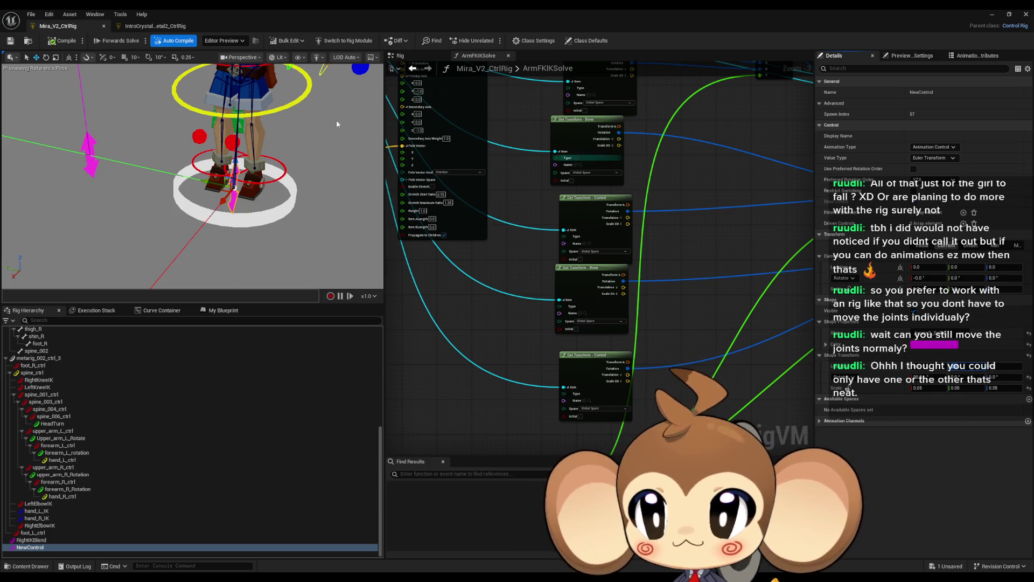
left_click(86, 146)
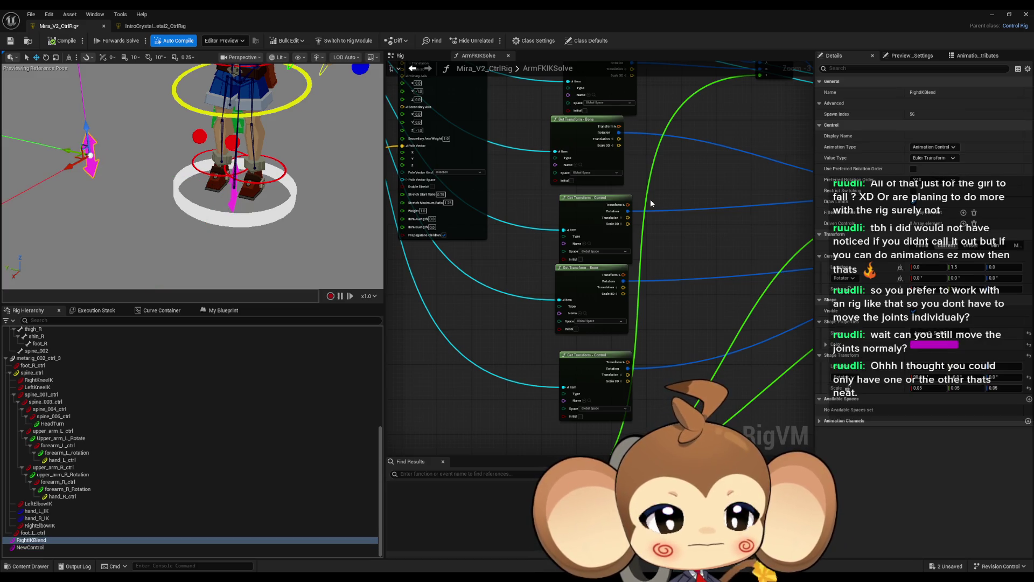
left_click(967, 265)
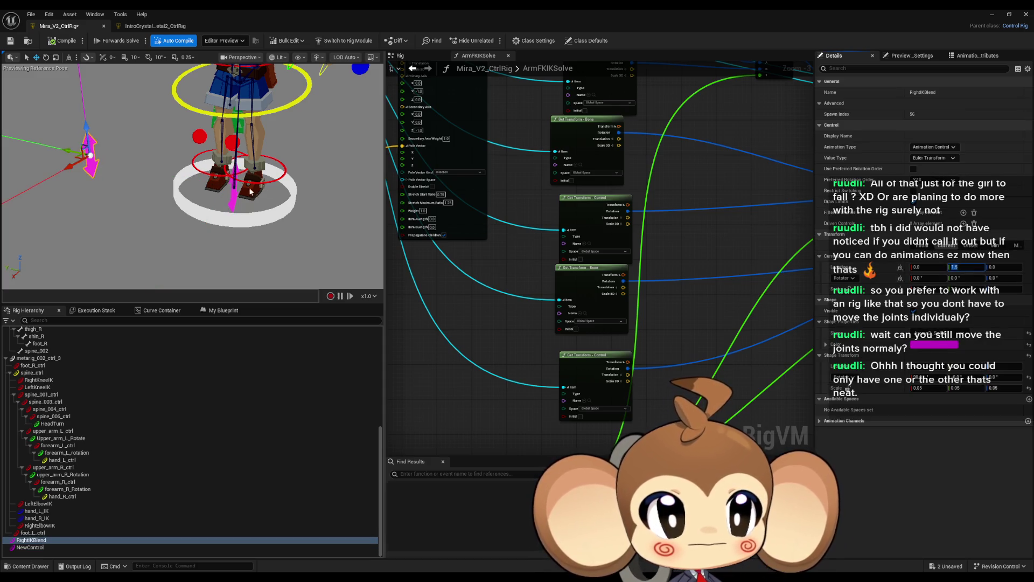
left_click(234, 198)
left_click(923, 247)
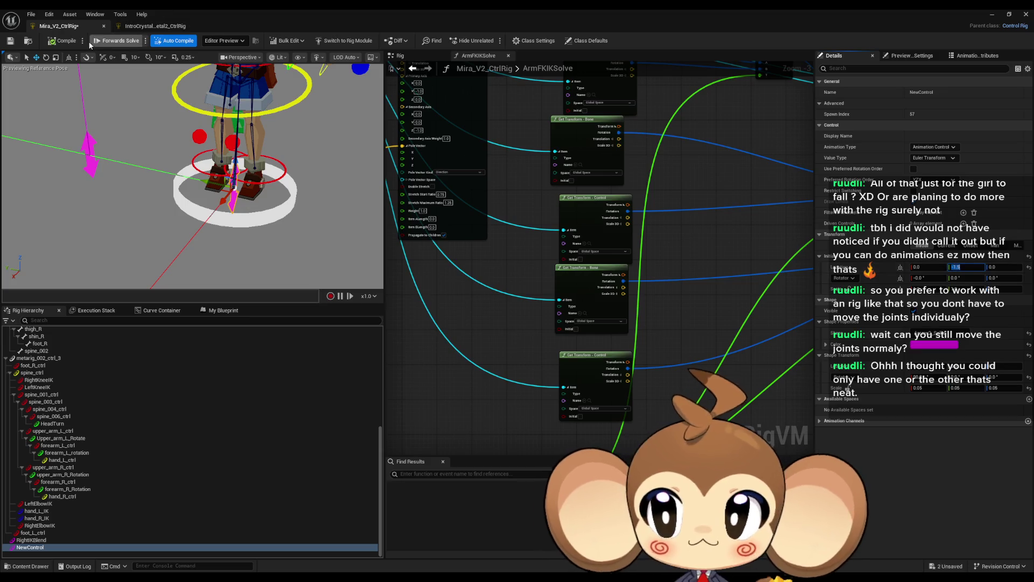
Step: Commit -1.5 as NewControl's initial Y and compare limits against RightIKBlend
left_click(10, 40)
left_click_drag(215, 178, 172, 156)
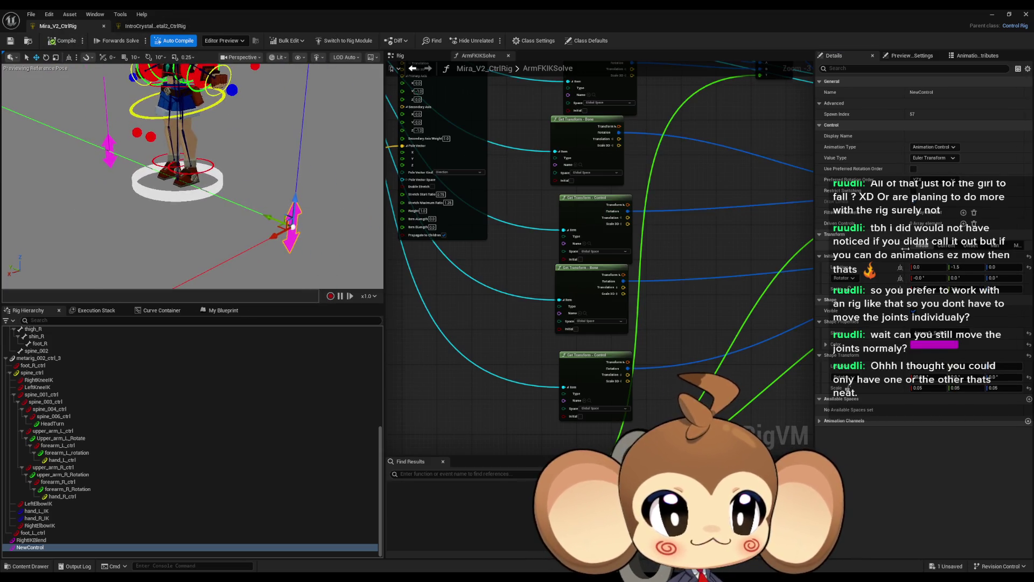
left_click(996, 246)
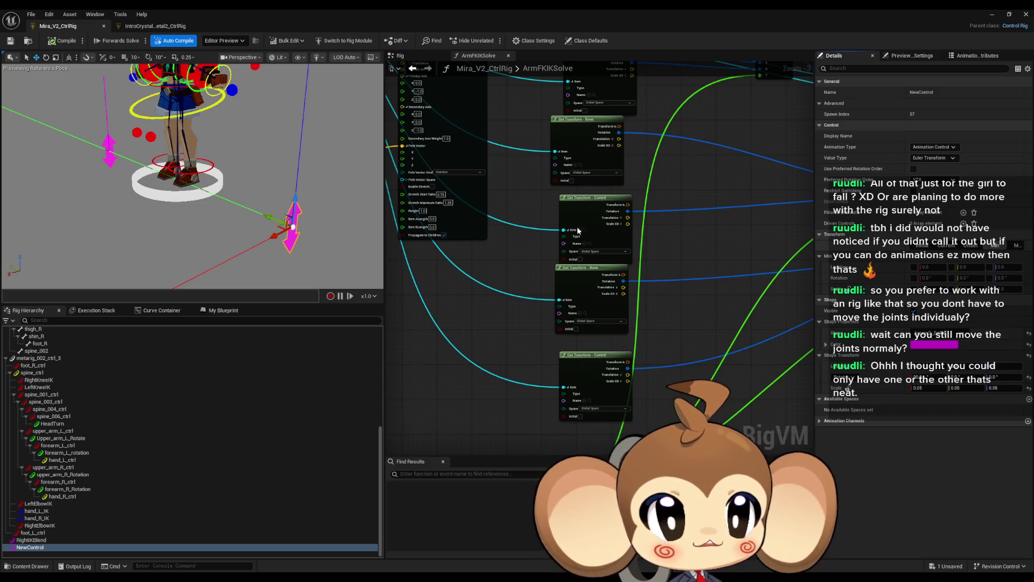
left_click(31, 540)
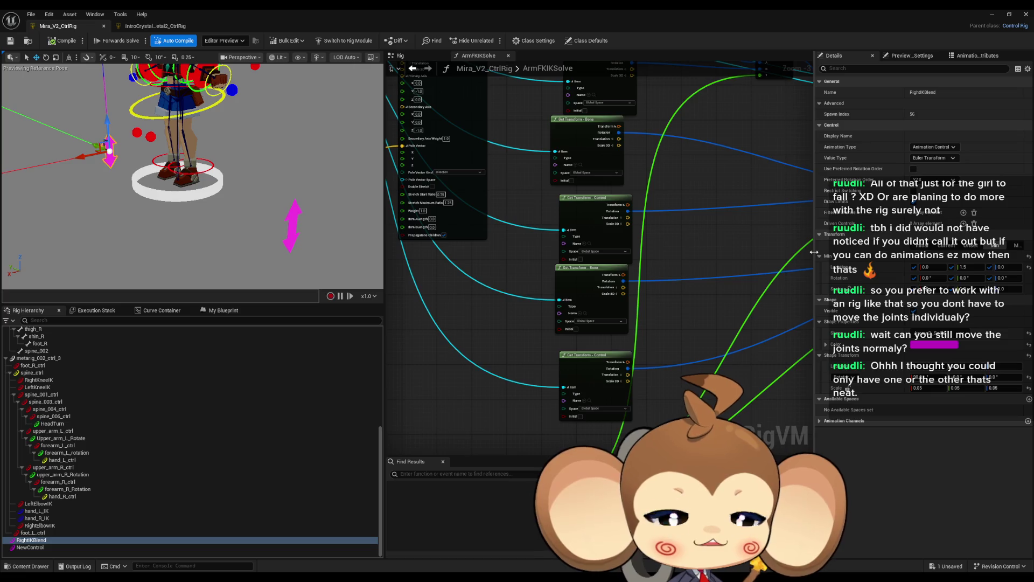
left_click(970, 267)
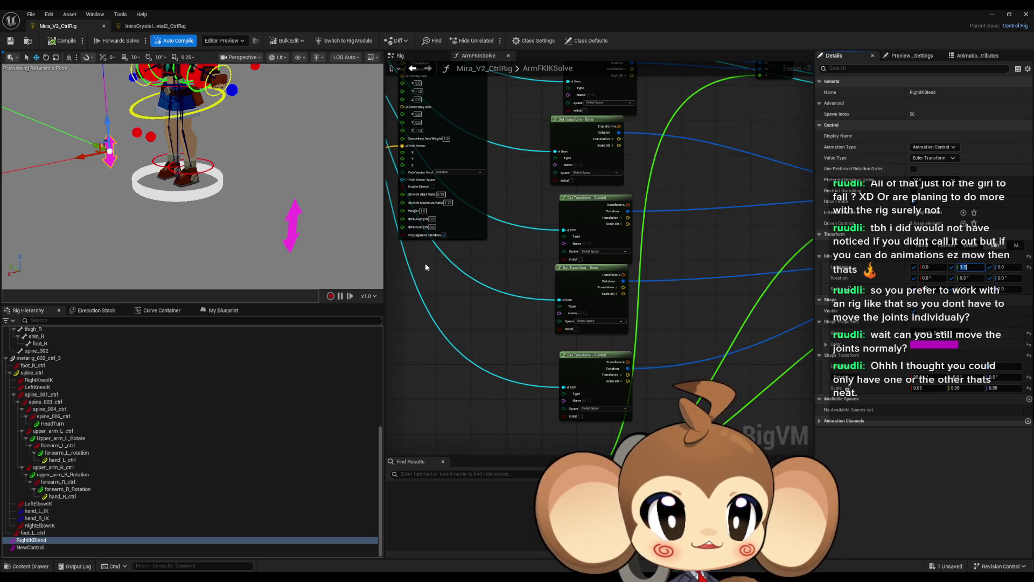
left_click(289, 216)
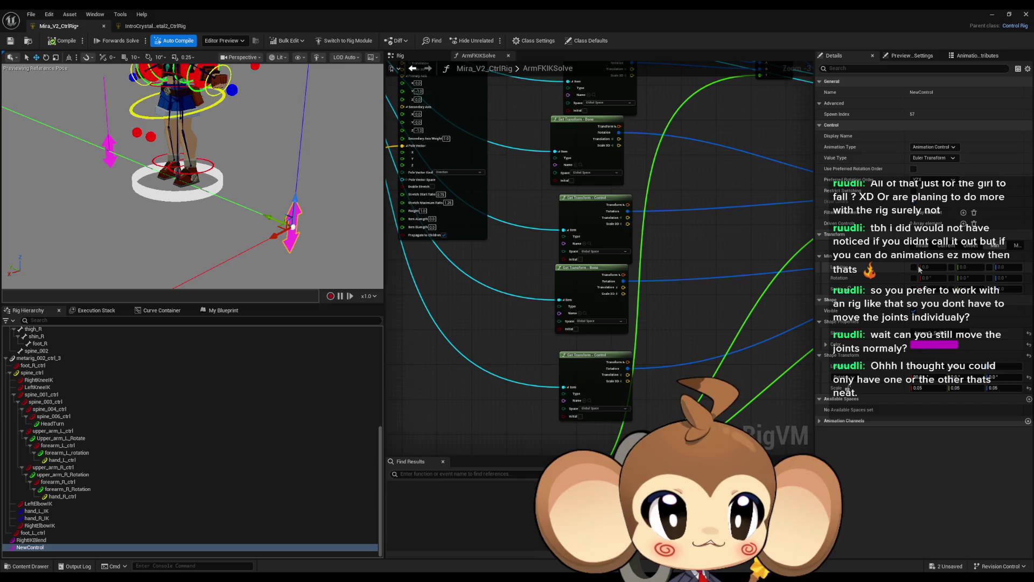
Step: Enable the minimum translation and rotation limits on the new control
left_click(915, 266)
left_click(914, 278)
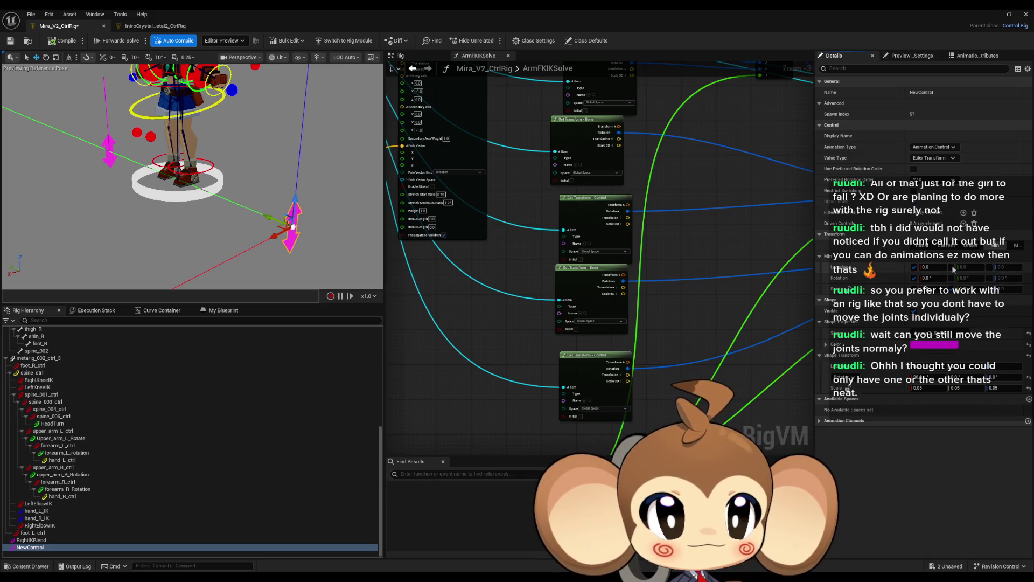
left_click(952, 267)
left_click(990, 267)
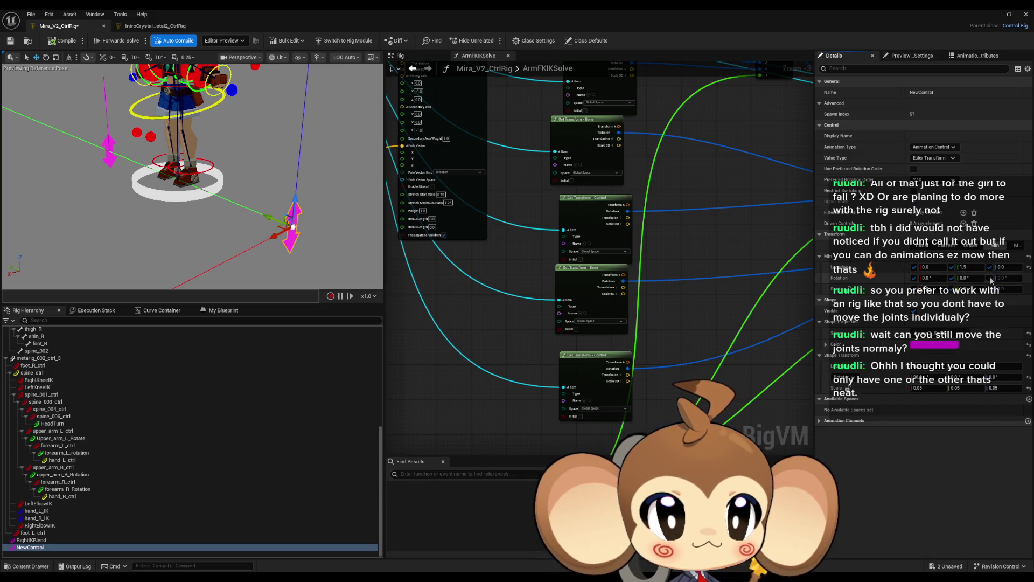
Step: Enable the maximum translation and rotation limits, including X and Y
left_click(1017, 245)
left_click(990, 266)
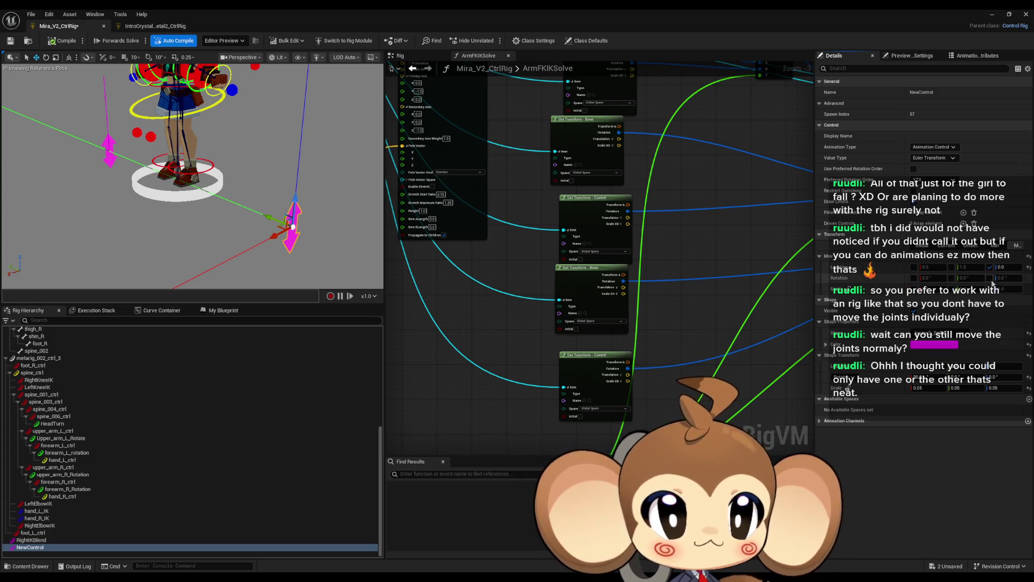
left_click(990, 278)
left_click(952, 278)
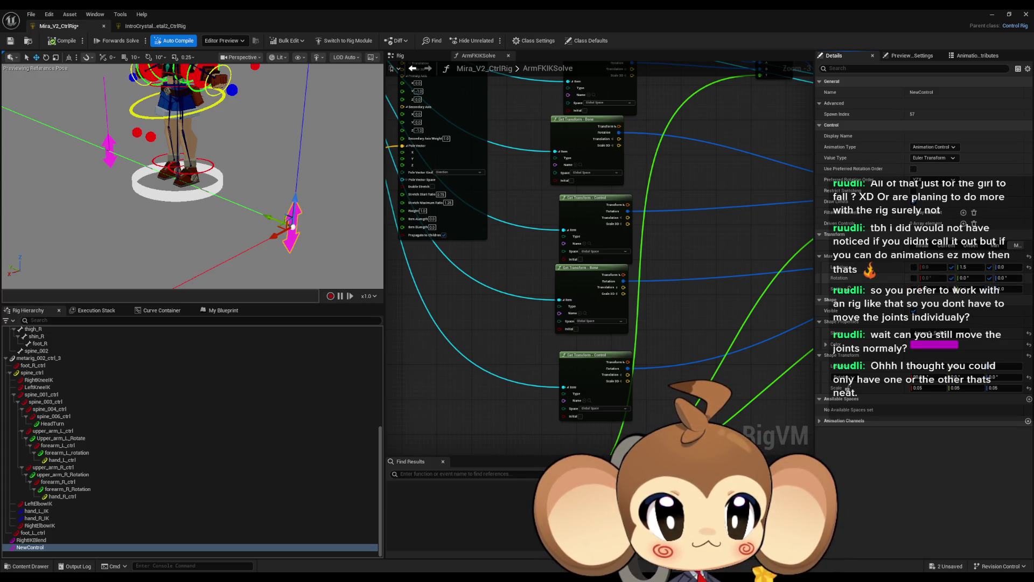
left_click(915, 278)
left_click(914, 266)
left_click(58, 41)
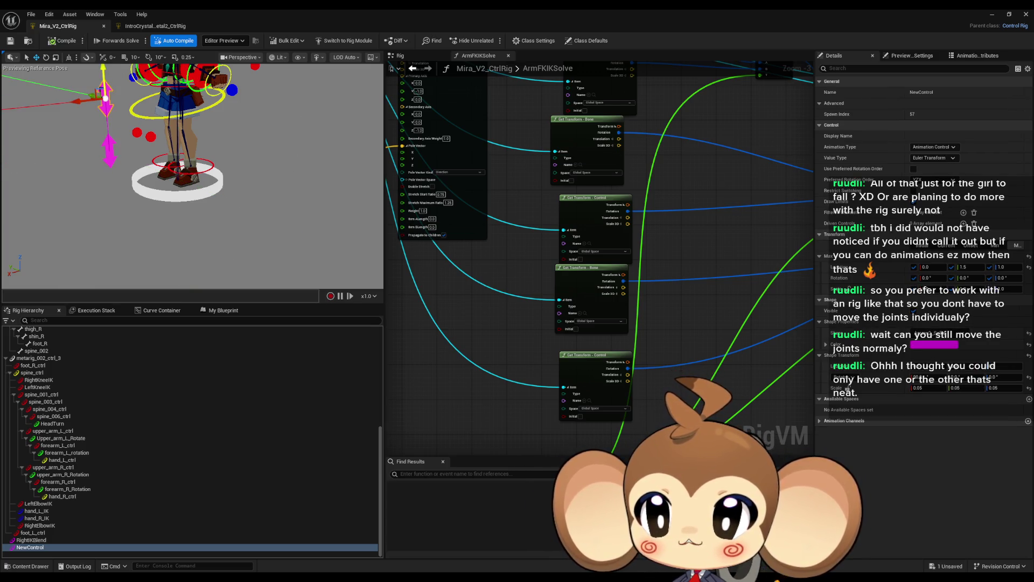
Step: Set the Y translation limit to -1.5, compile, and test the control
left_click(971, 267)
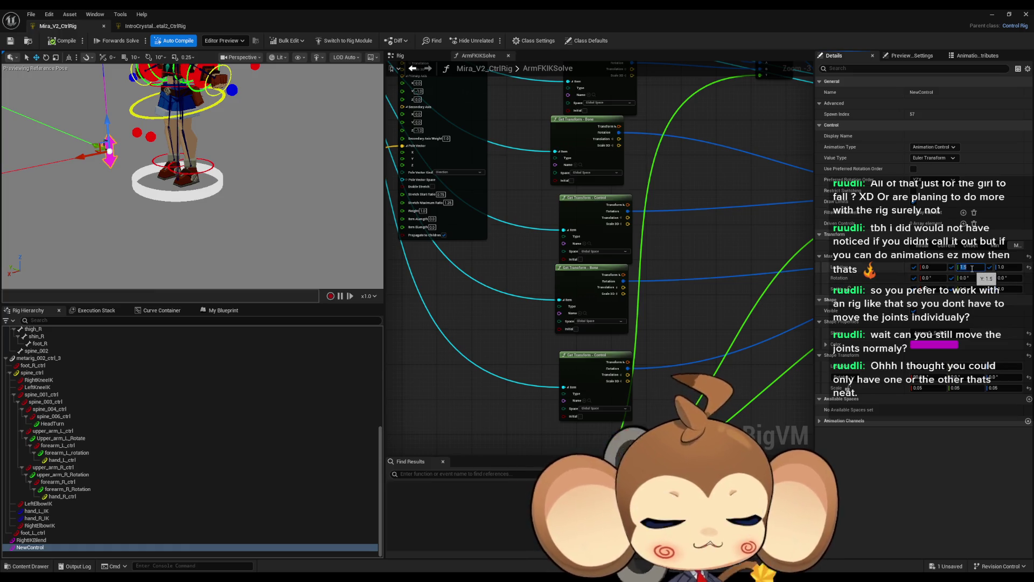
key("Return")
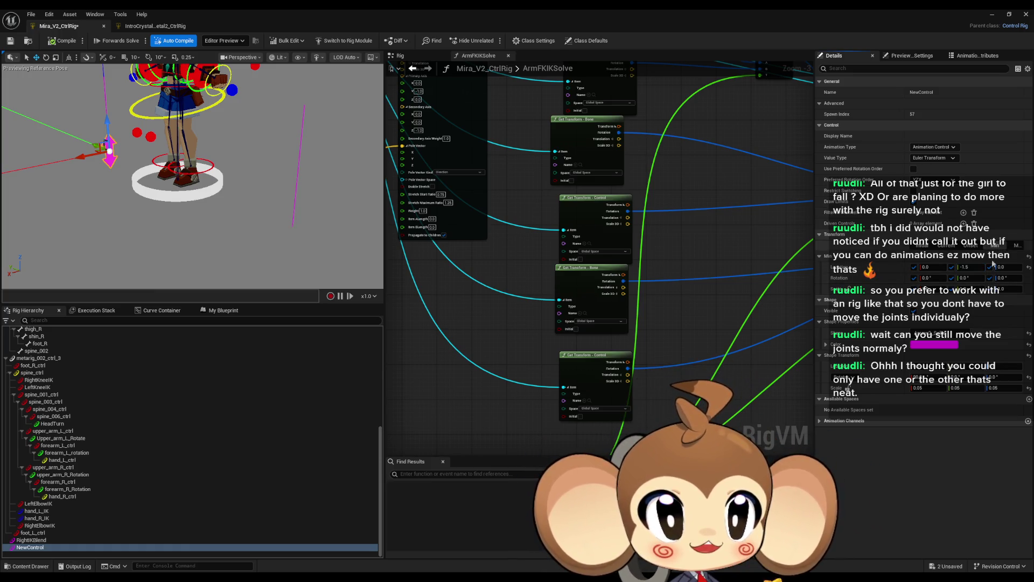
left_click(59, 43)
mouse_move(300, 166)
left_mouse_down()
mouse_move(305, 81)
mouse_move(293, 226)
left_mouse_up()
scroll(448, 124, "down", 2)
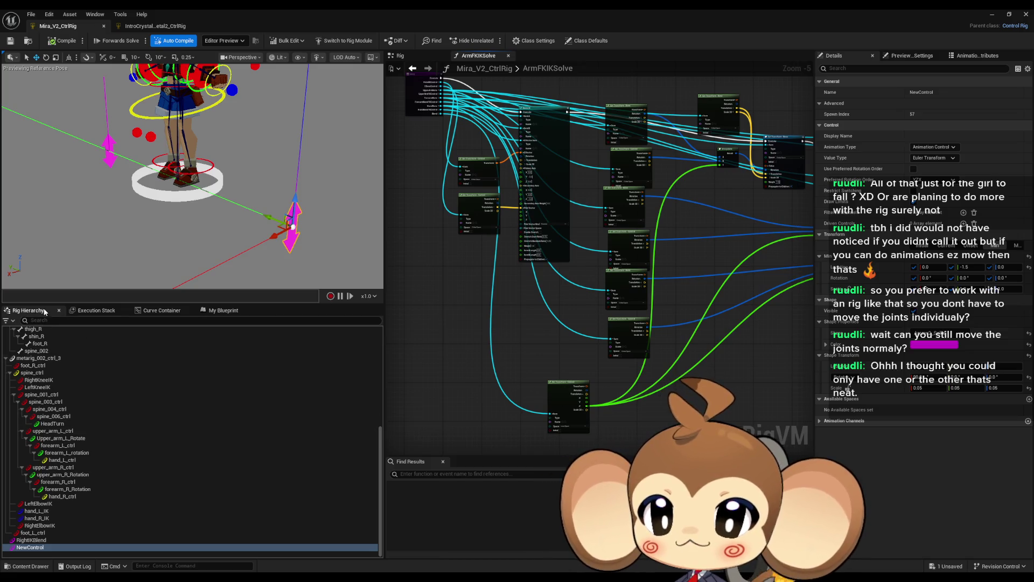
Step: Show the Rig graph with both ArmFKIKSolve nodes and rename NewControl to LeftIKBlend
left_click(220, 310)
left_click(30, 311)
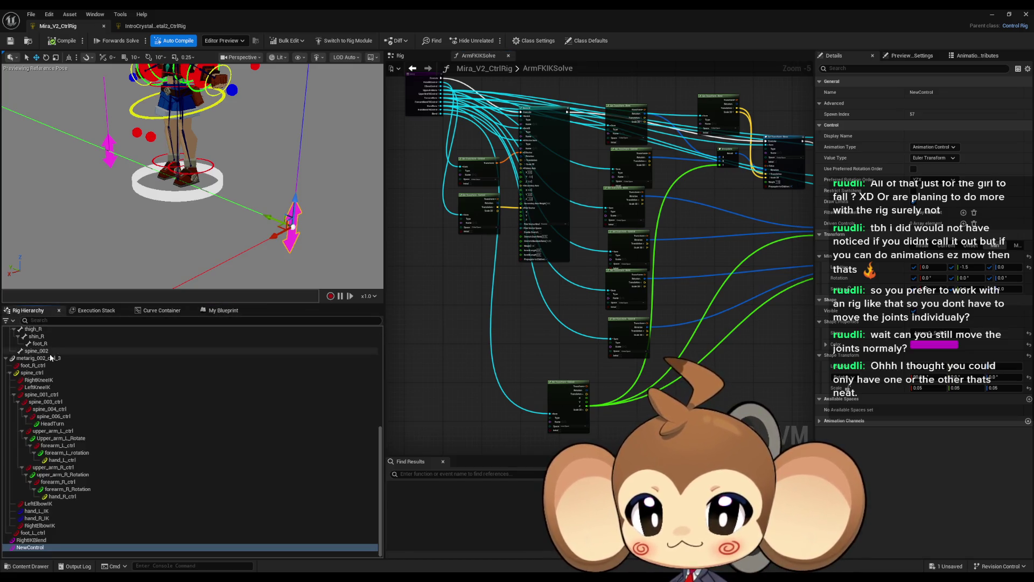
left_click(400, 56)
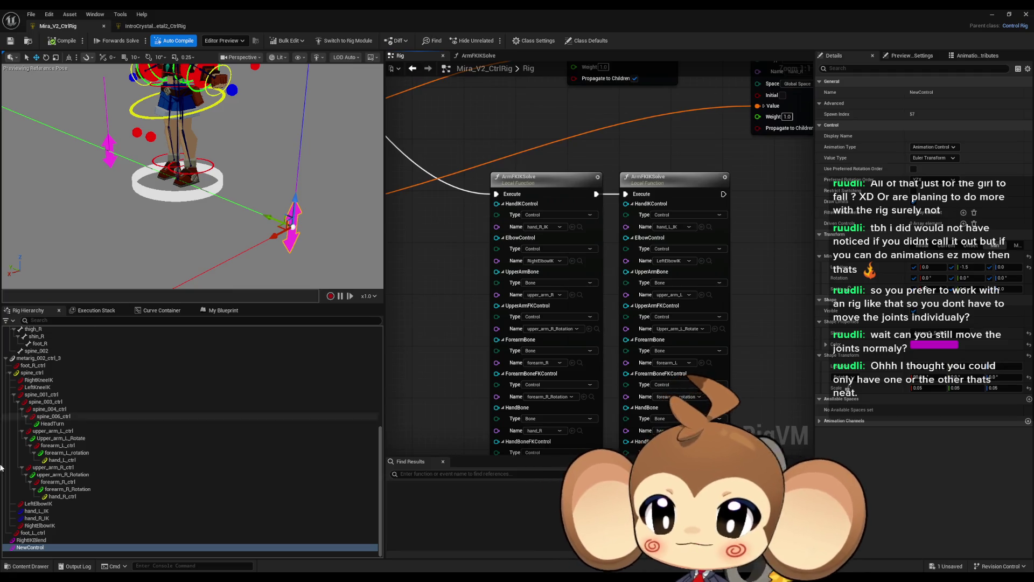
double_click(43, 547)
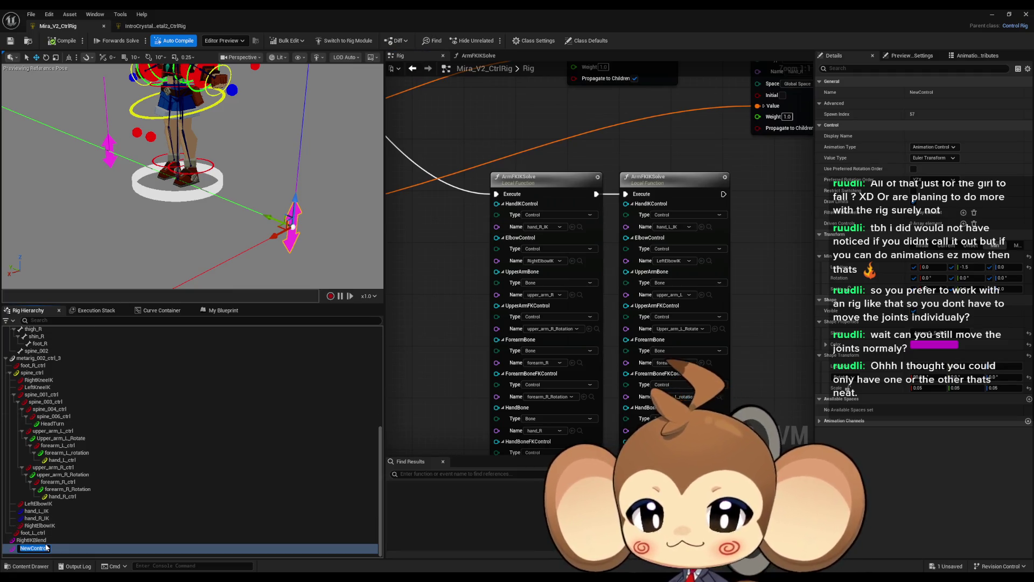
type("Left")
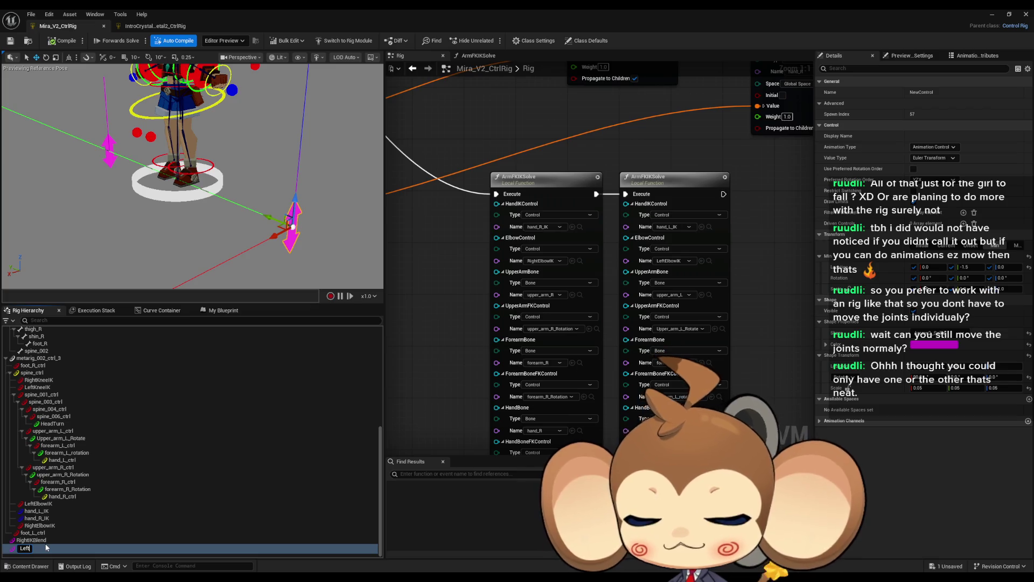
type("IKBlend")
key("Return")
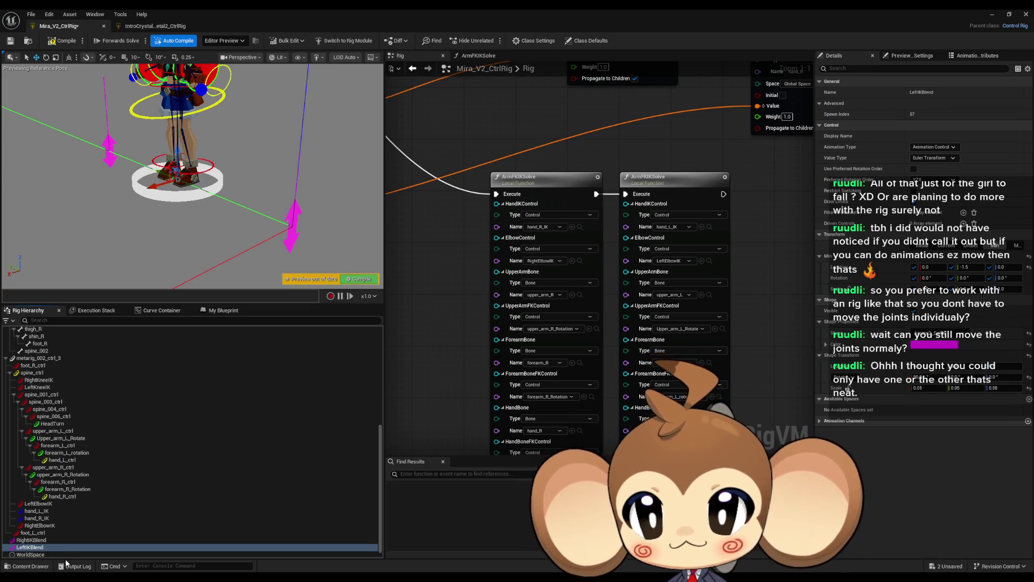
Step: Set the left-arm ArmFKIKSolve Blend input to LeftIKBlend and compile the rig
mouse_move(31, 547)
left_mouse_down()
mouse_move(425, 298)
mouse_move(426, 307)
left_mouse_up()
left_click(425, 307)
left_click_drag(509, 365, 481, 205)
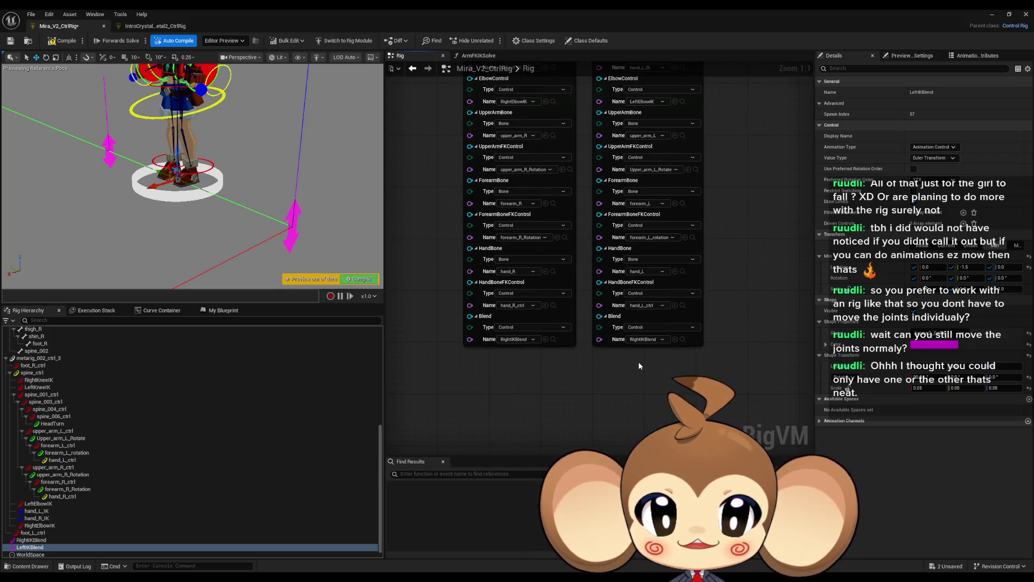
left_click_drag(640, 366, 660, 417)
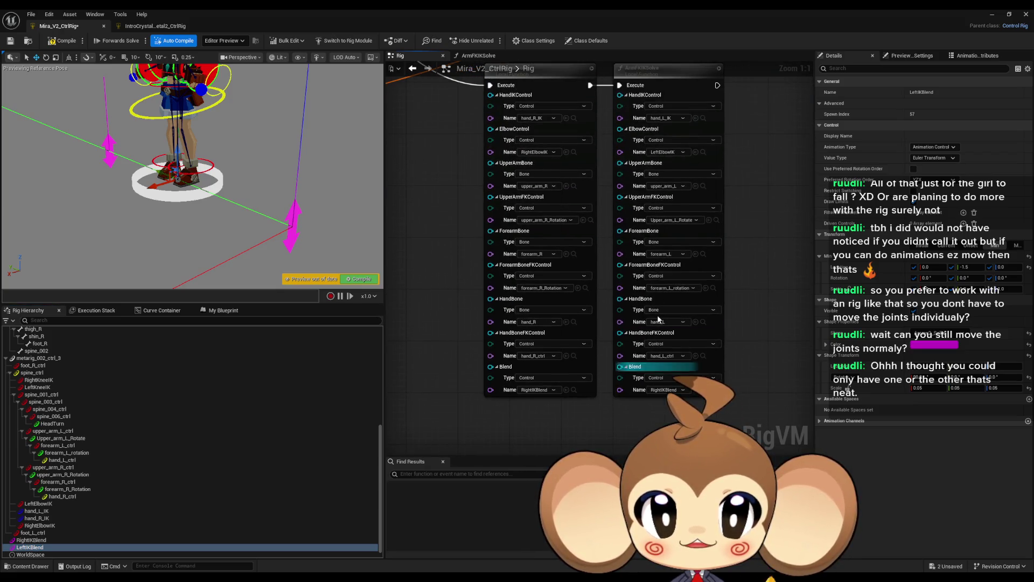
left_click(675, 389)
left_click(668, 421)
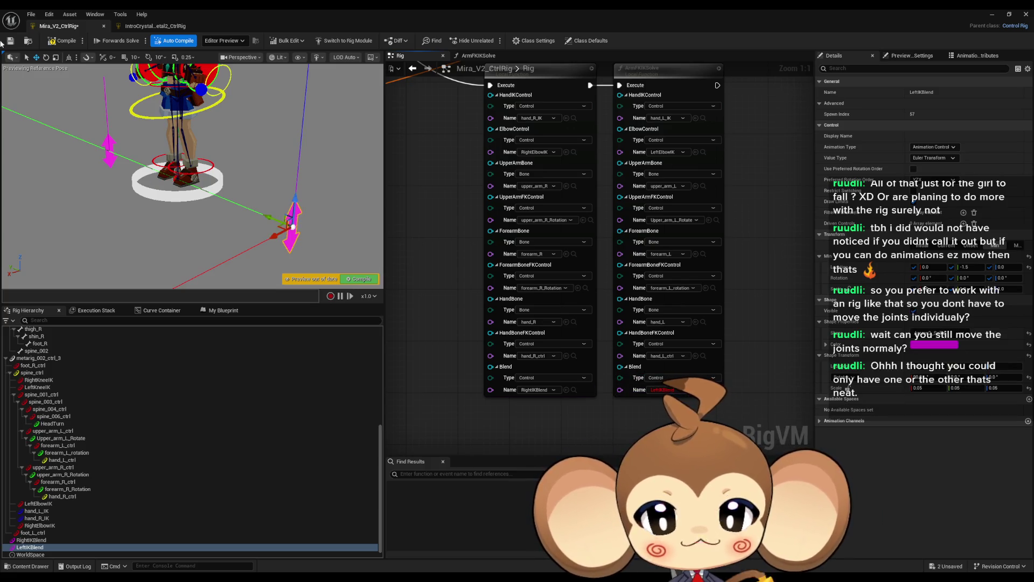
left_click(10, 41)
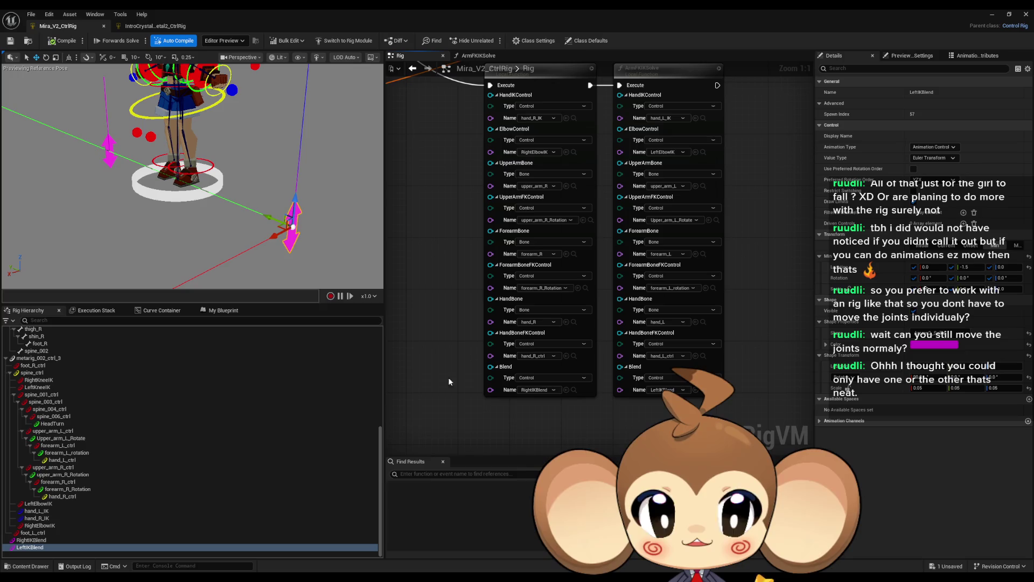
Step: Select the left hand IK and LeftIKBlend controls, then open the ArmFKIKSolve function graph
scroll(276, 168, "down", 5)
scroll(277, 168, "up", 2)
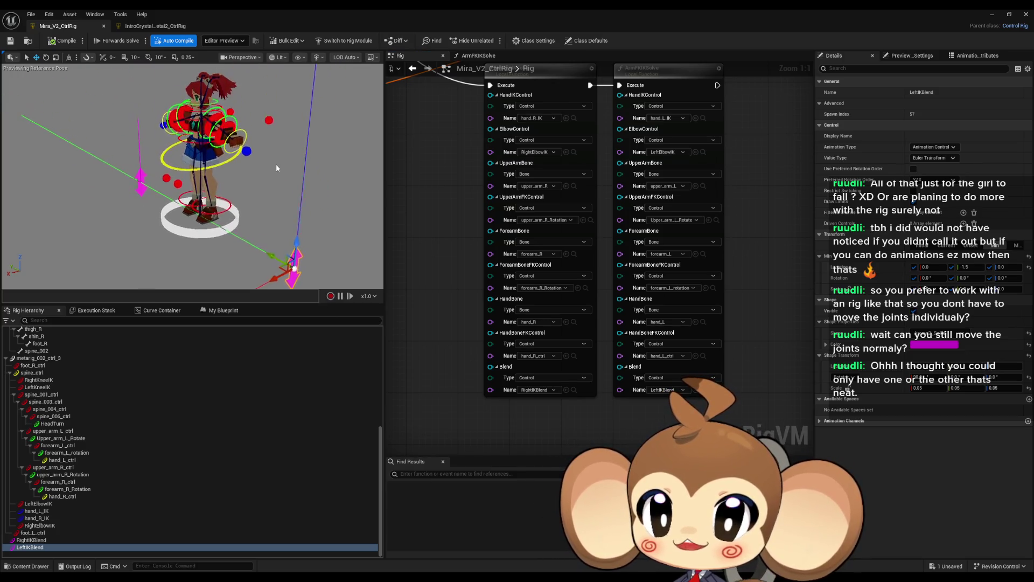
left_click(248, 153)
left_click_drag(221, 145, 294, 257)
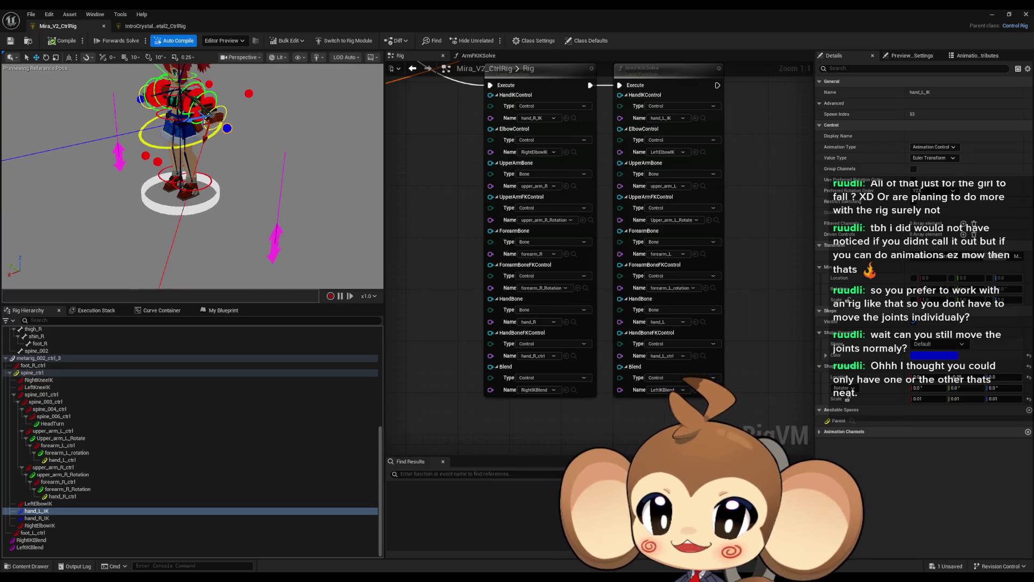
left_click(276, 240)
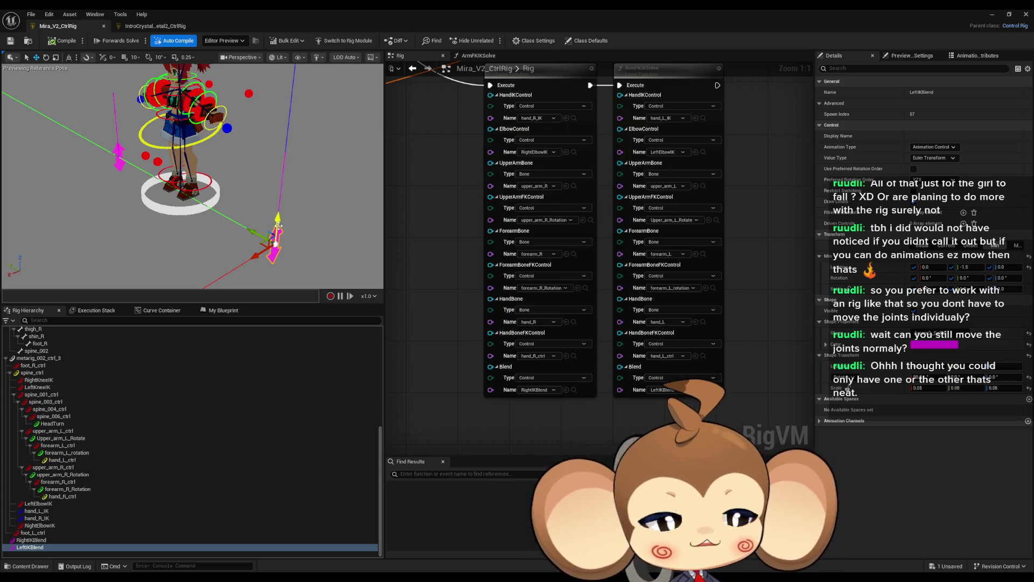
double_click(466, 178)
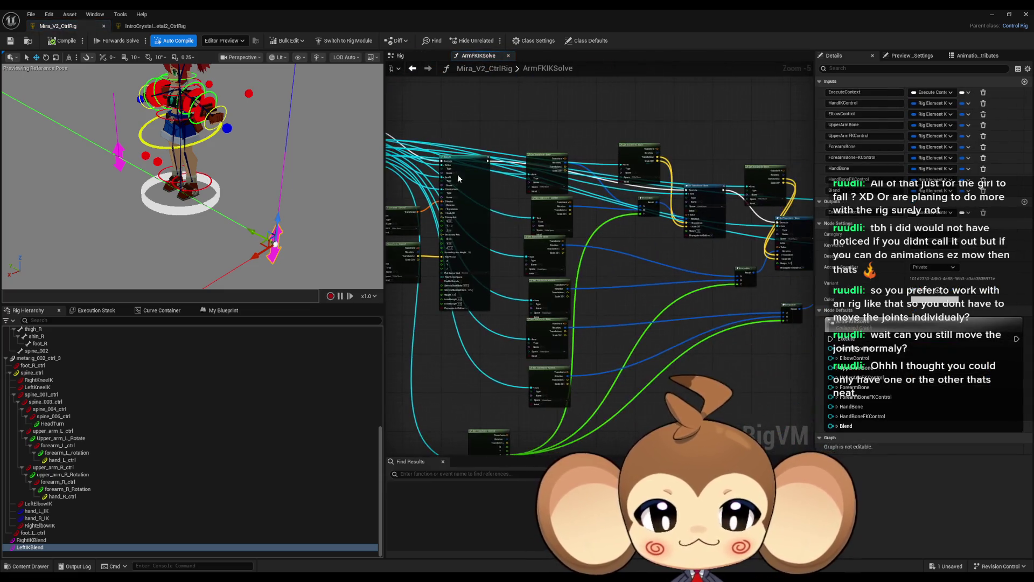
Step: Reposition the first Interpolate node and wire the bone rotation into its B input
scroll(649, 296, "up", 3)
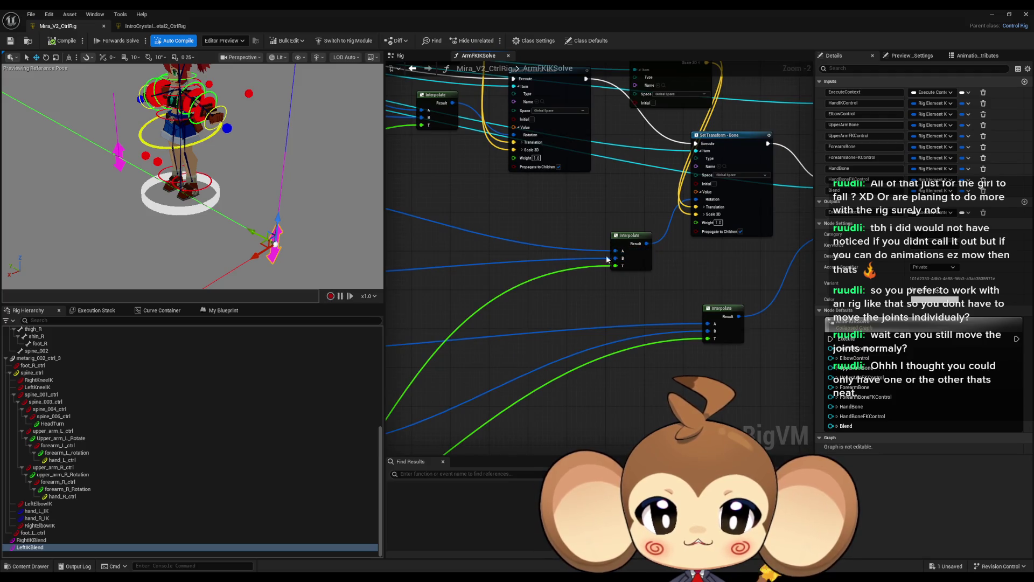
scroll(645, 291, "down", 4)
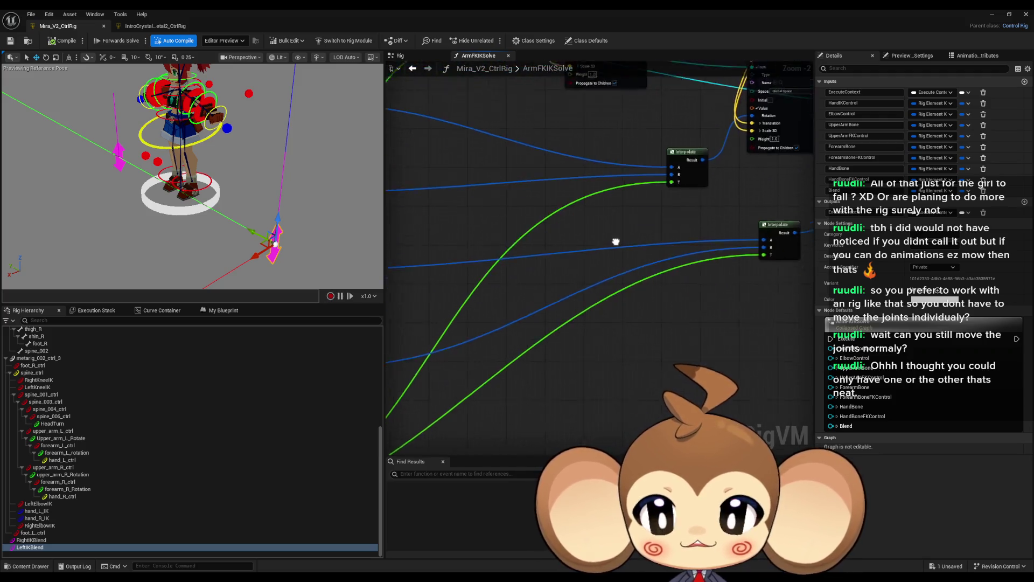
scroll(582, 268, "up", 2)
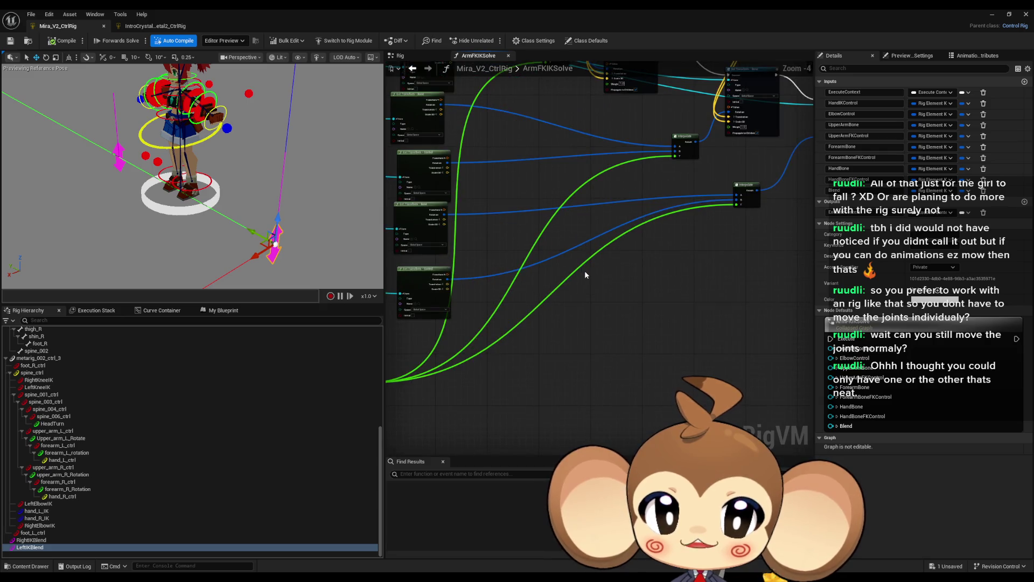
left_click_drag(584, 270, 606, 284)
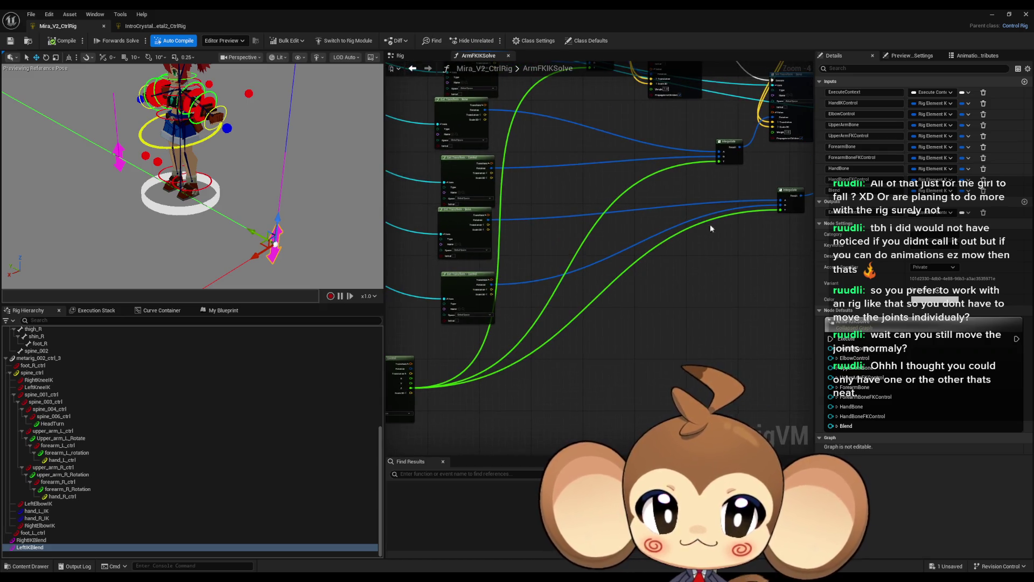
left_click_drag(792, 193, 636, 272)
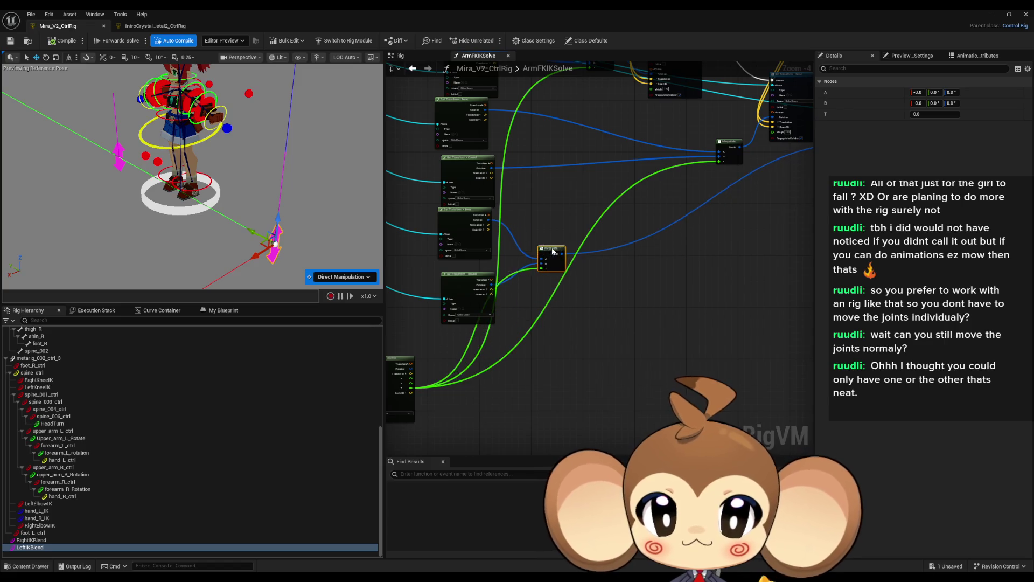
scroll(562, 348, "up", 5)
mouse_move(541, 349)
left_mouse_down()
mouse_move(604, 313)
mouse_move(540, 225)
left_mouse_up()
left_click_drag(551, 305, 593, 258)
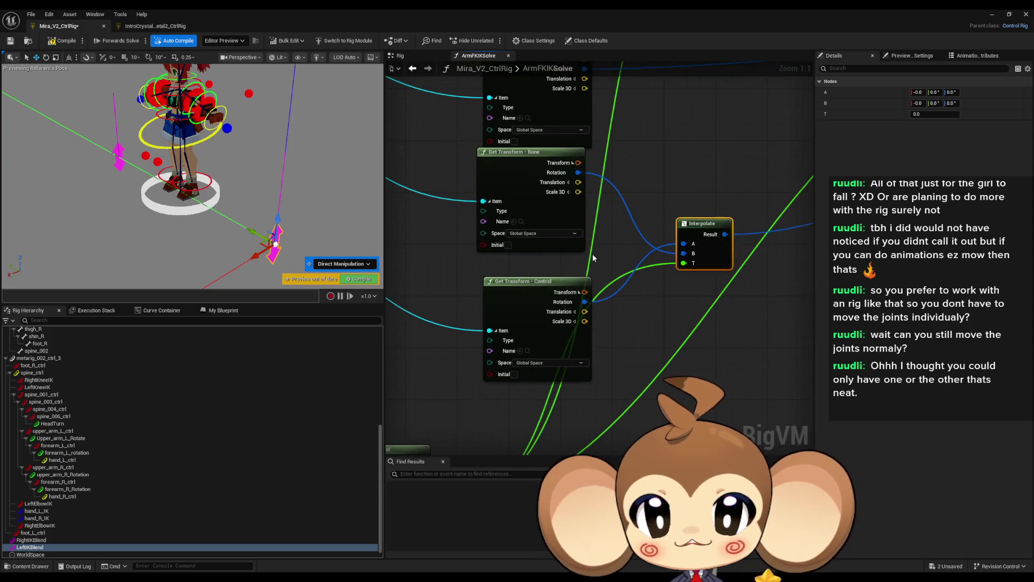
Step: Stack the Get Transform nodes and wire the control rotation into Interpolate A
mouse_move(532, 177)
left_mouse_down()
mouse_move(544, 235)
mouse_move(585, 262)
left_mouse_up()
mouse_move(521, 310)
left_mouse_down()
mouse_move(506, 253)
mouse_move(532, 195)
left_mouse_up()
left_click_drag(610, 238, 563, 290)
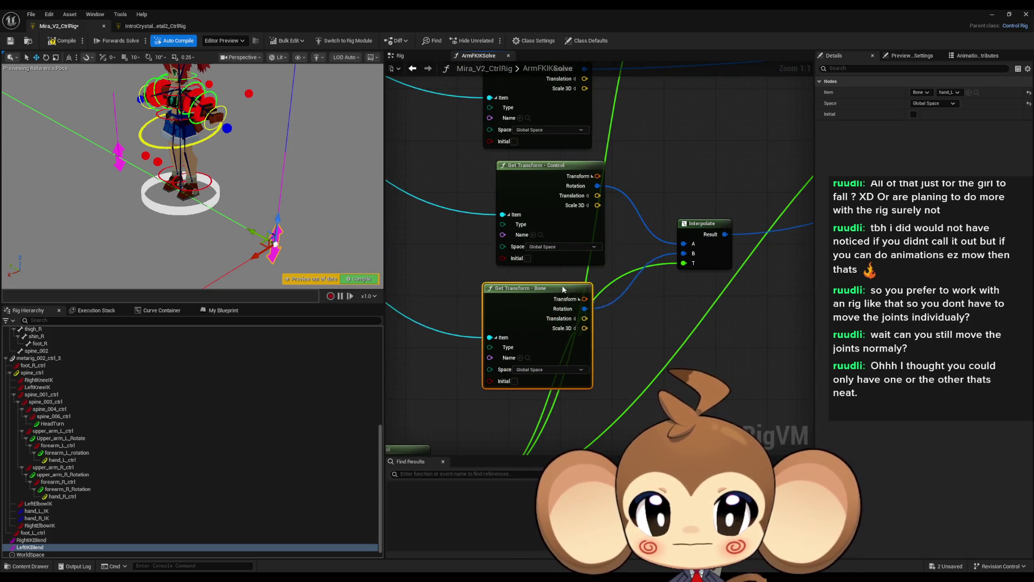
left_click(559, 183)
scroll(739, 224, "down", 1)
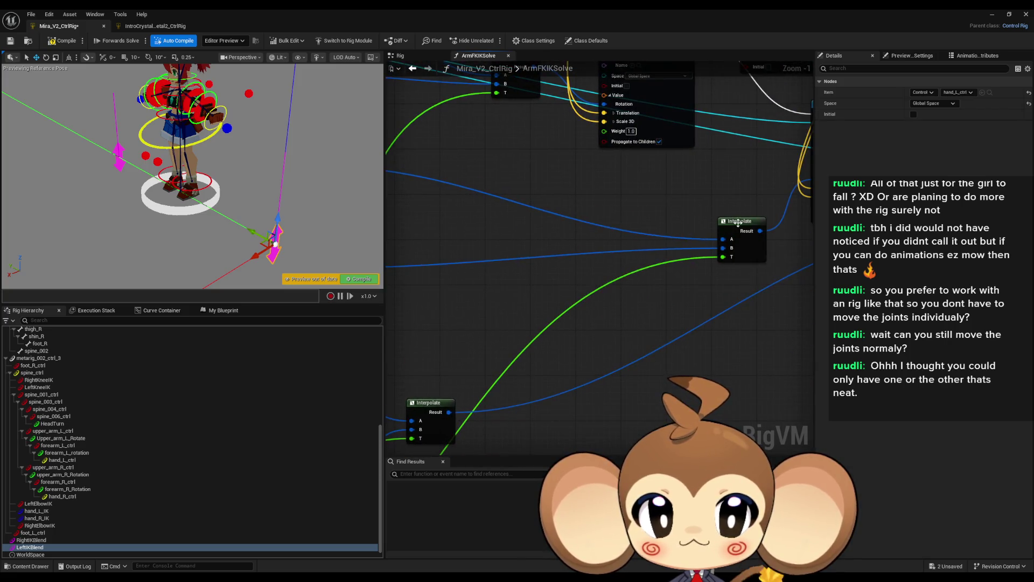
left_click(739, 223)
scroll(700, 226, "up", 2)
mouse_move(602, 284)
left_mouse_down()
mouse_move(675, 239)
mouse_move(589, 168)
mouse_move(698, 303)
left_mouse_up()
Step: Swap the positions of the Get Transform Bone and Control nodes
left_click_drag(568, 280, 568, 178)
left_click_drag(682, 290, 548, 292)
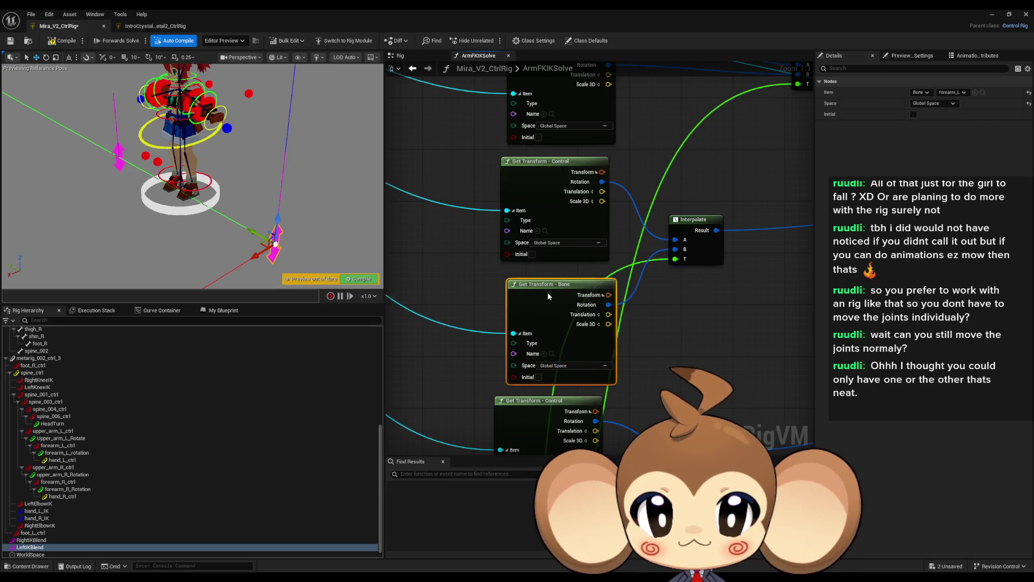
scroll(547, 292, "down", 5)
scroll(529, 335, "up", 3)
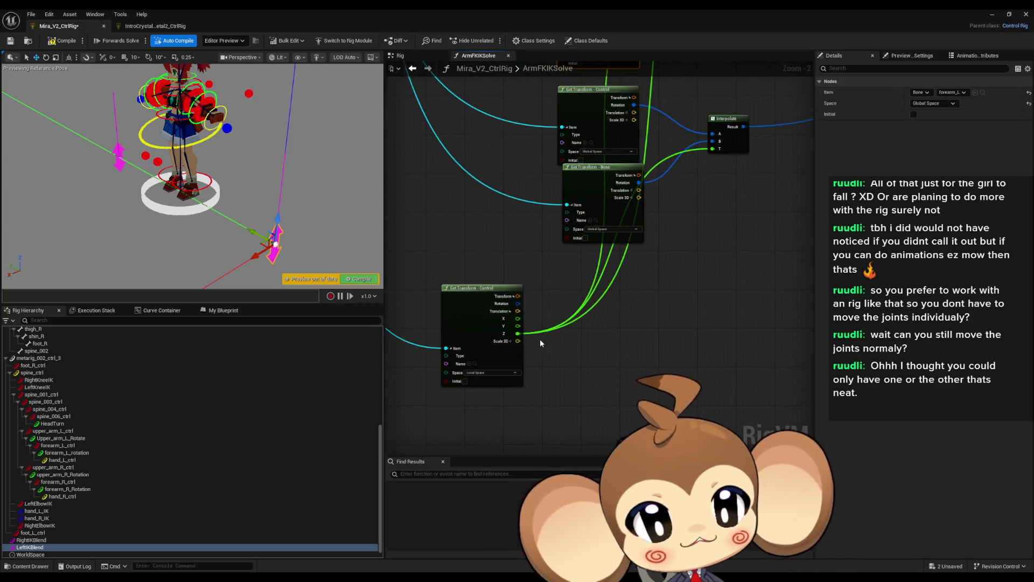
scroll(593, 280, "down", 3)
scroll(661, 220, "up", 5)
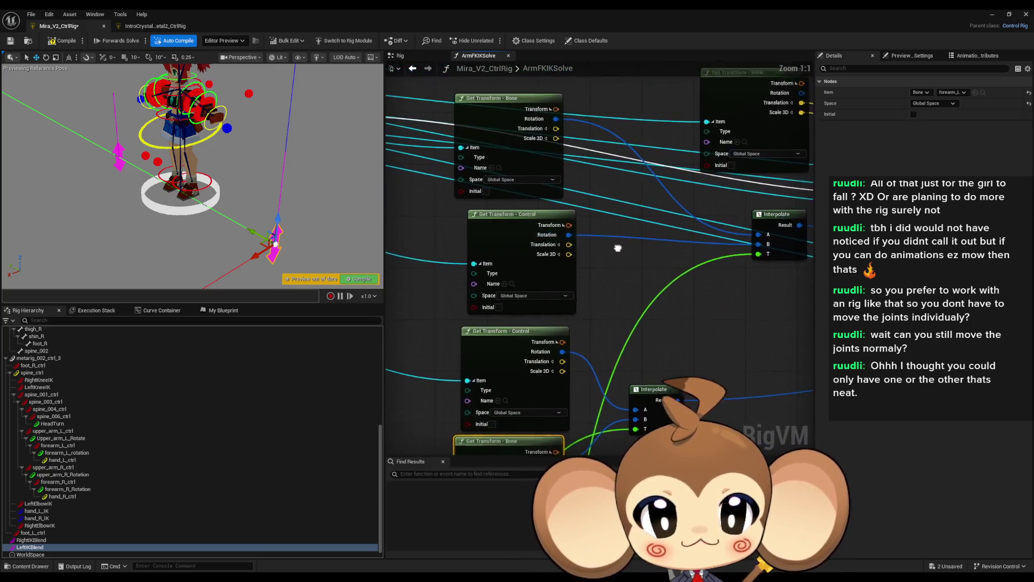
Step: Place the second Interpolate node, wire bone rotation to its A, and restack Control above Bone
left_click_drag(618, 248, 581, 294)
mouse_move(740, 277)
left_mouse_down()
mouse_move(550, 230)
mouse_move(520, 165)
left_mouse_up()
left_click_drag(482, 260, 514, 80)
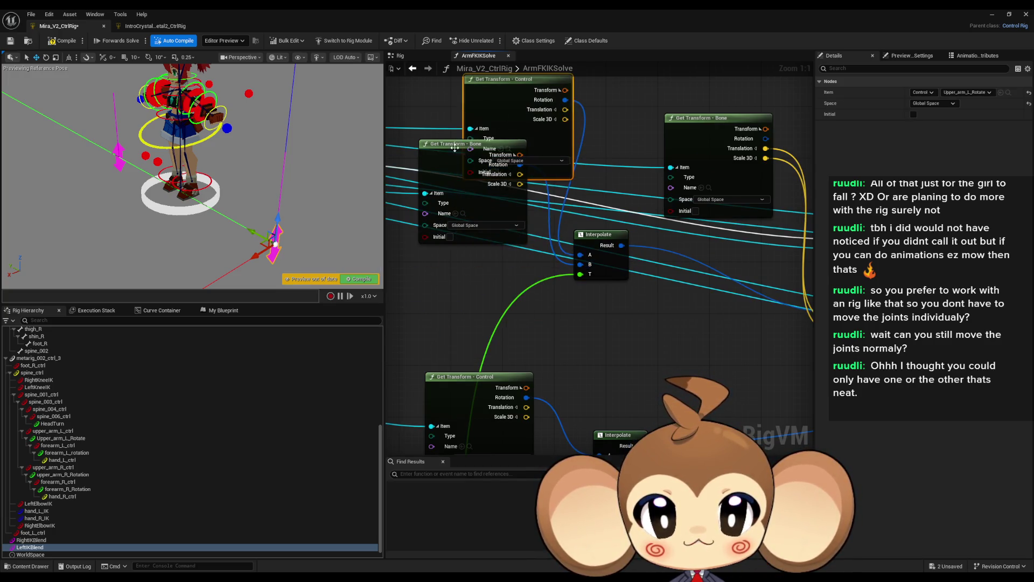
mouse_move(456, 147)
left_mouse_down()
mouse_move(470, 279)
mouse_move(461, 264)
left_mouse_up()
left_click_drag(515, 80, 477, 143)
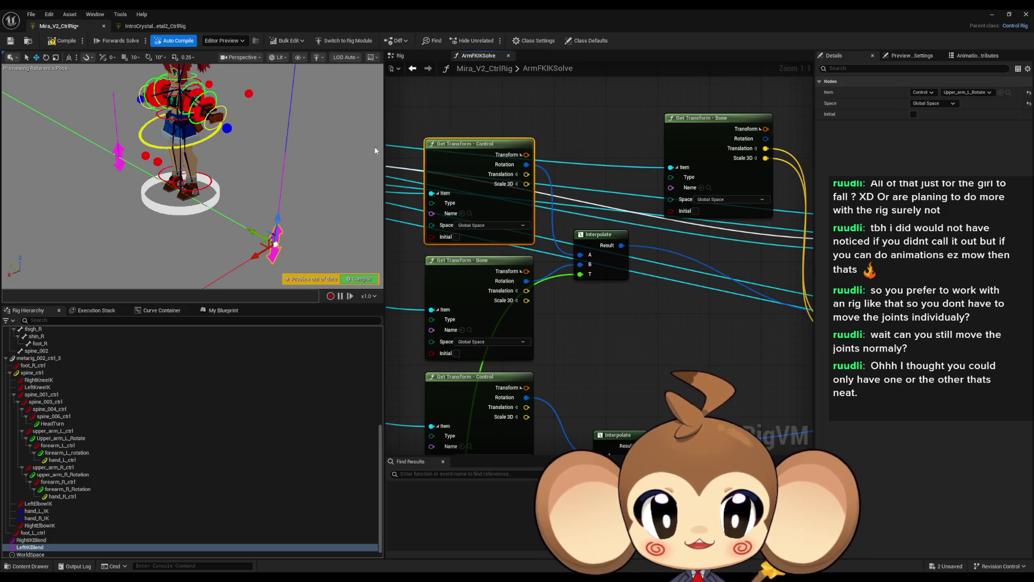
Step: Compile the rig and test by rotating the left and right upper arm controls
left_click(66, 40)
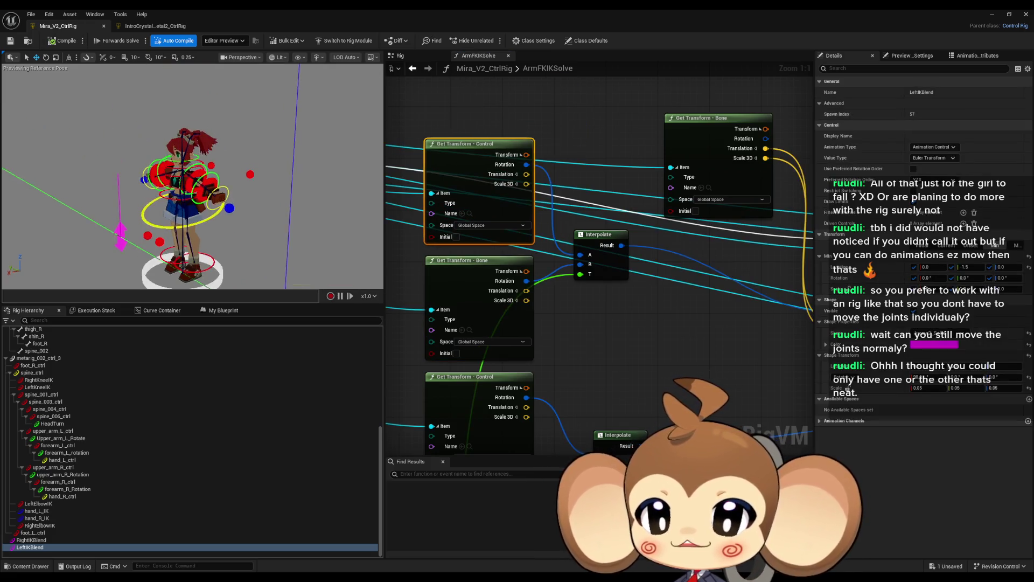
left_click(217, 156)
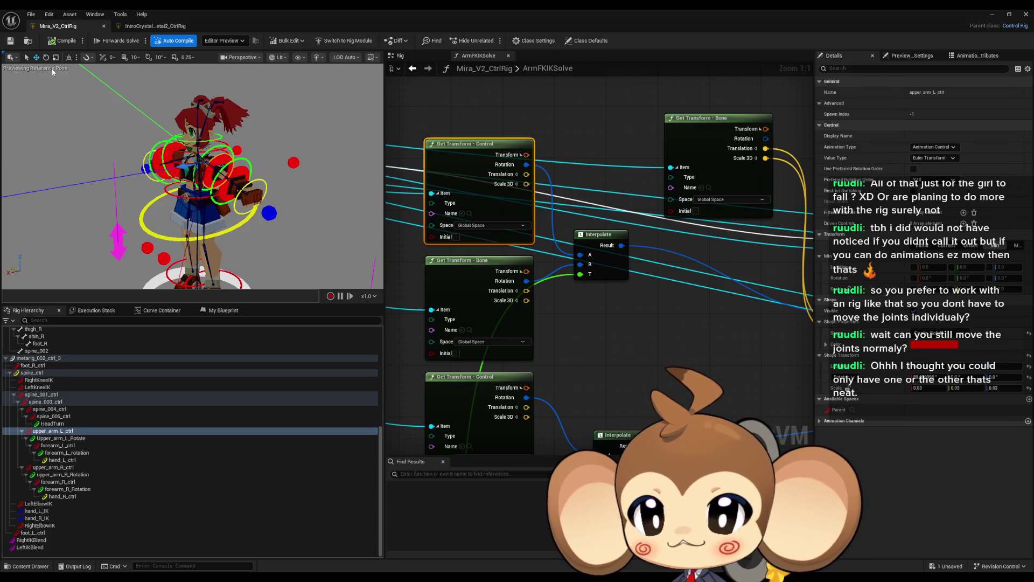
left_click(46, 57)
left_click_drag(162, 162, 153, 147)
mouse_move(258, 280)
left_mouse_down()
mouse_move(271, 265)
mouse_move(224, 129)
mouse_move(257, 130)
mouse_move(184, 139)
left_mouse_up()
left_click(221, 126)
left_click(221, 126)
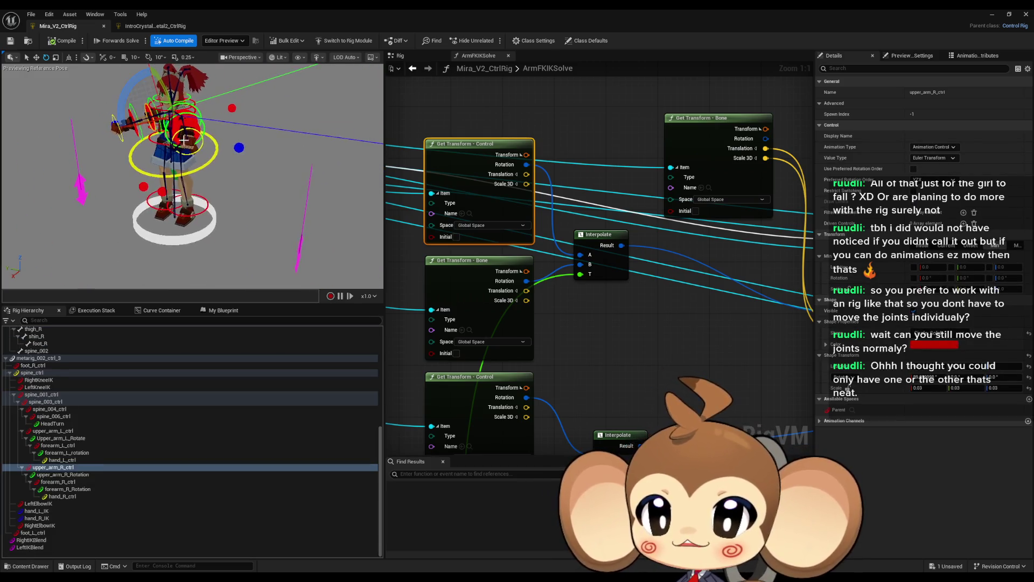
Step: Raise LeftIKBlend, lower RightIKBlend in the preview, and recompile the control rig
left_click(300, 247)
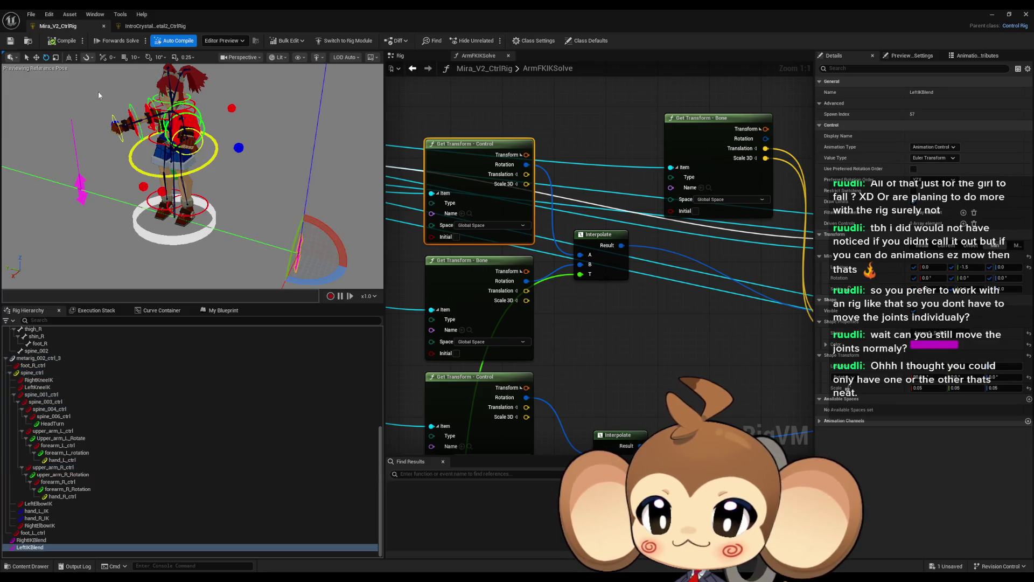
left_click(36, 57)
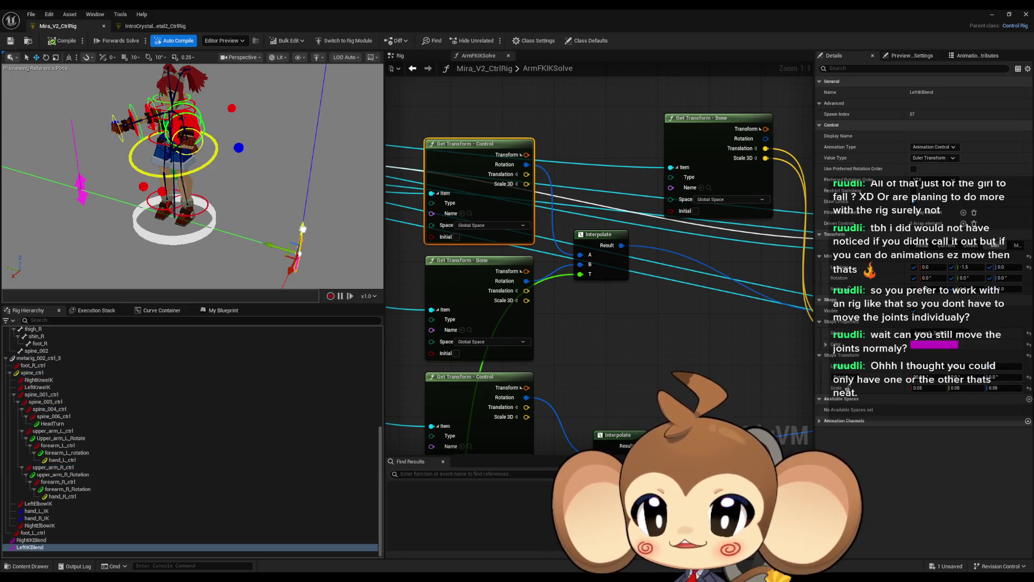
left_click_drag(303, 228, 302, 147)
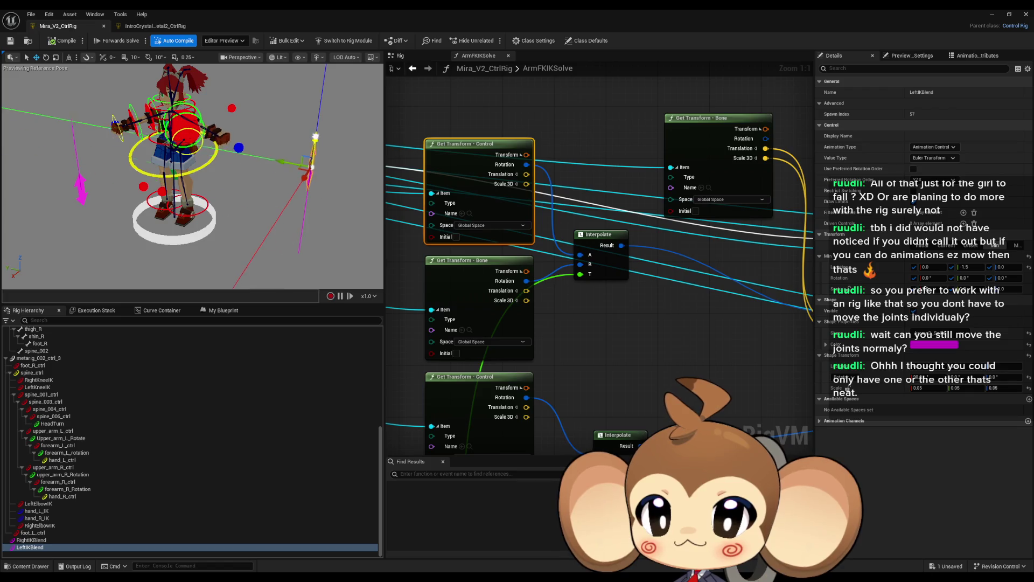
left_click(83, 195)
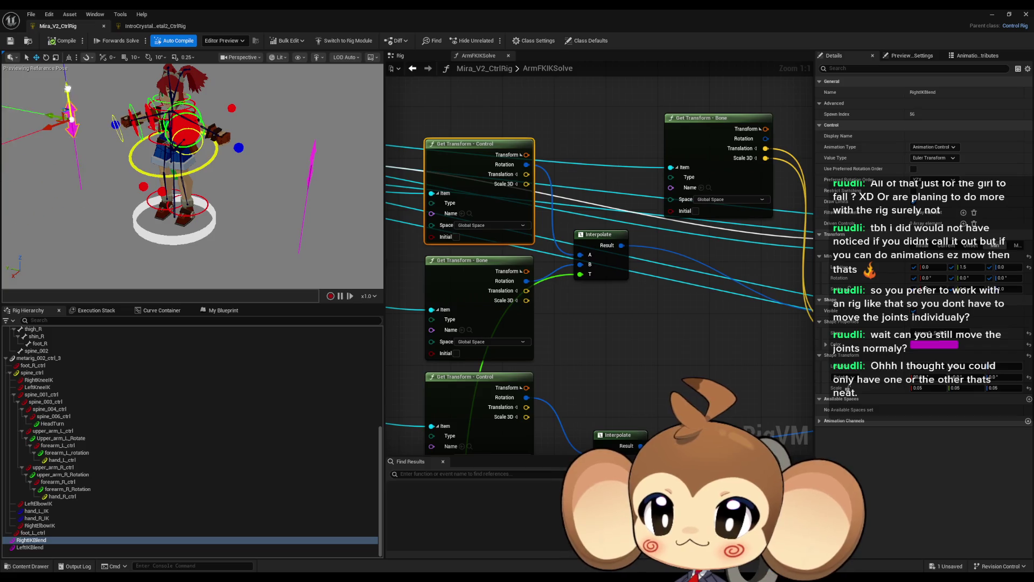
mouse_move(68, 89)
left_mouse_down()
mouse_move(94, 146)
mouse_move(66, 183)
mouse_move(60, 214)
left_mouse_up()
mouse_move(269, 216)
left_mouse_down()
mouse_move(323, 227)
mouse_move(296, 237)
mouse_move(259, 203)
left_mouse_up()
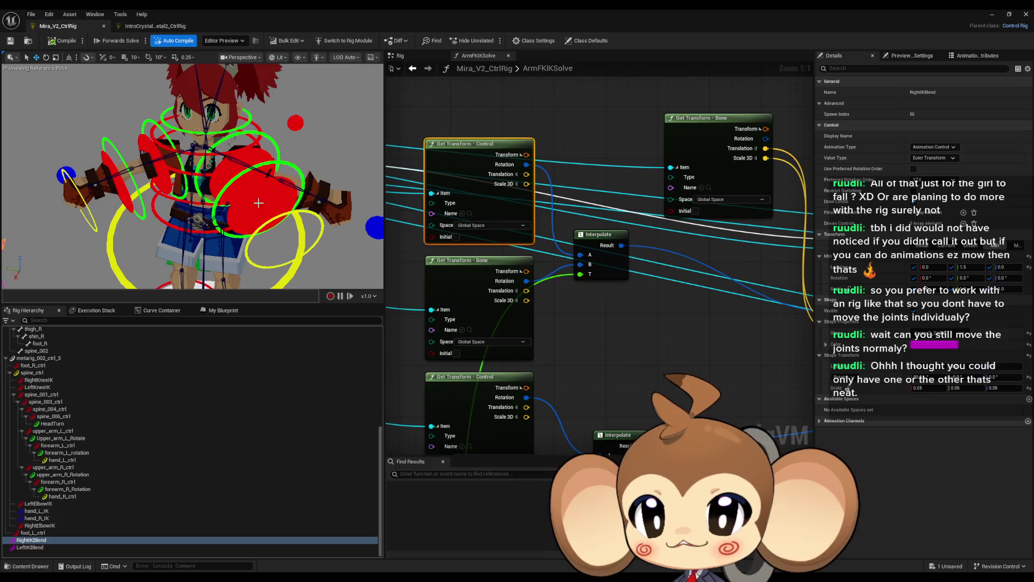
scroll(172, 167, "down", 10)
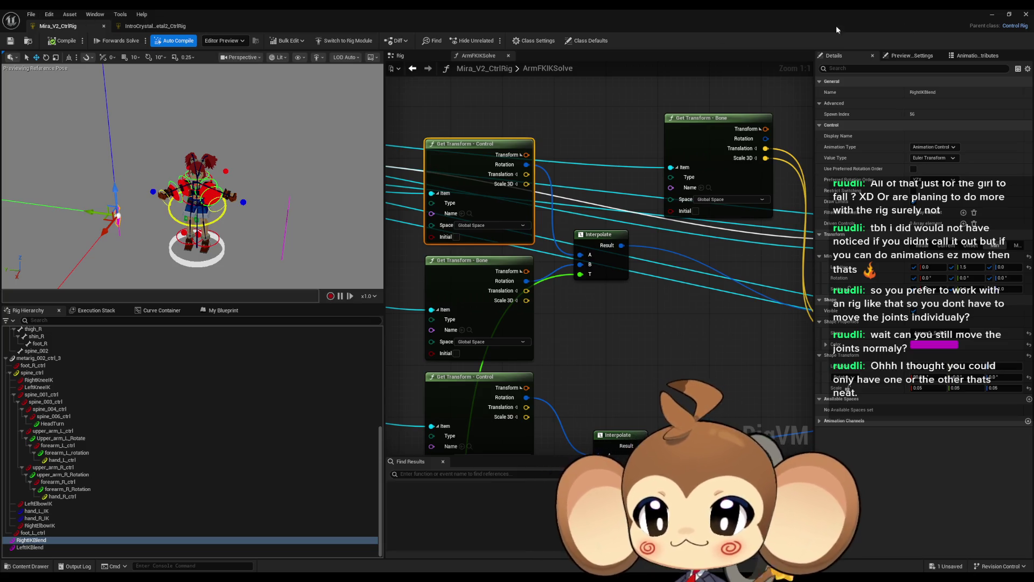
left_click(61, 36)
Step: Close the control rig editor and keep the original controls to open the sequence
middle_click(60, 25)
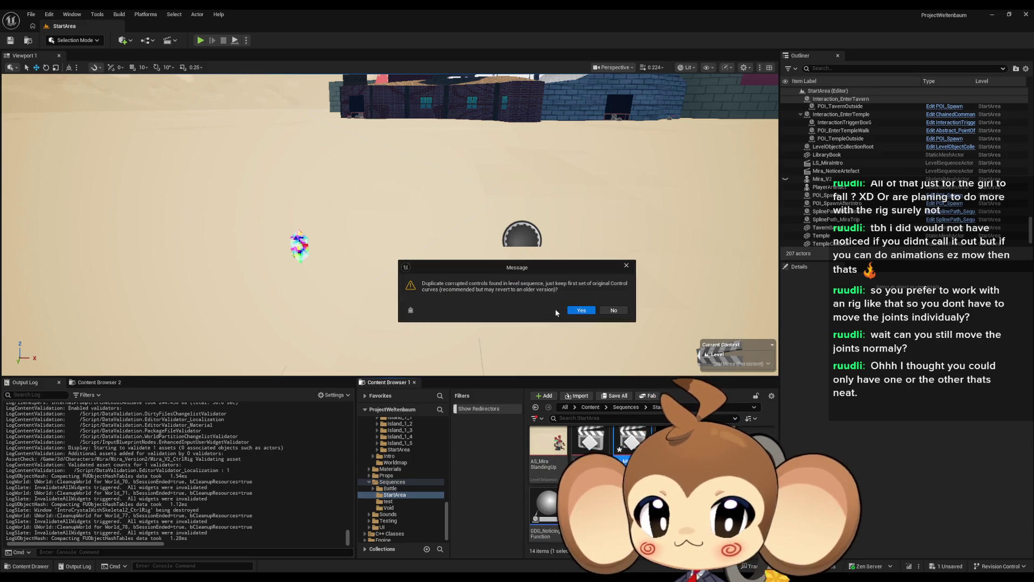
left_click(582, 311)
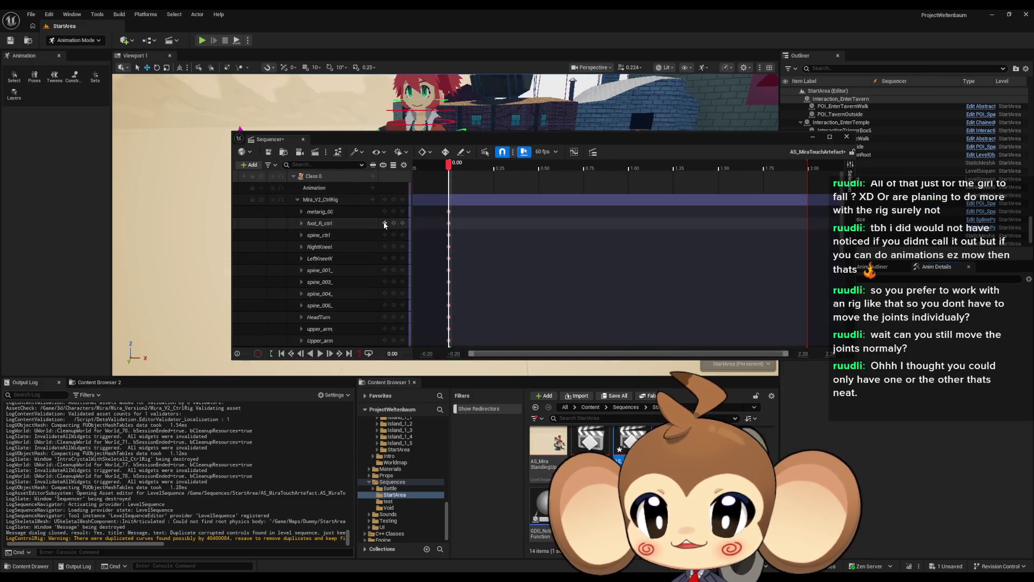
scroll(387, 223, "down", 5)
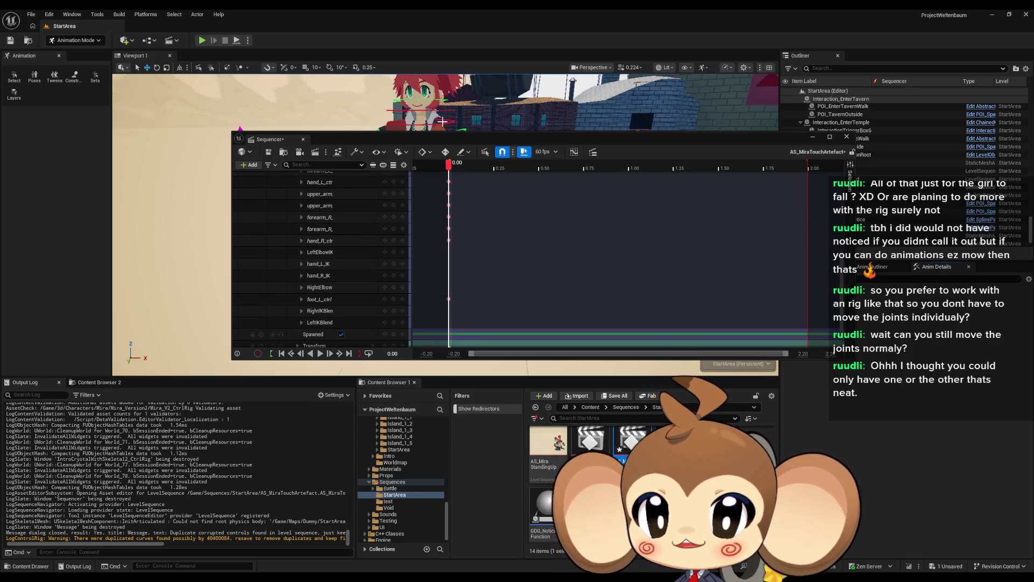
left_click_drag(454, 144, 400, 226)
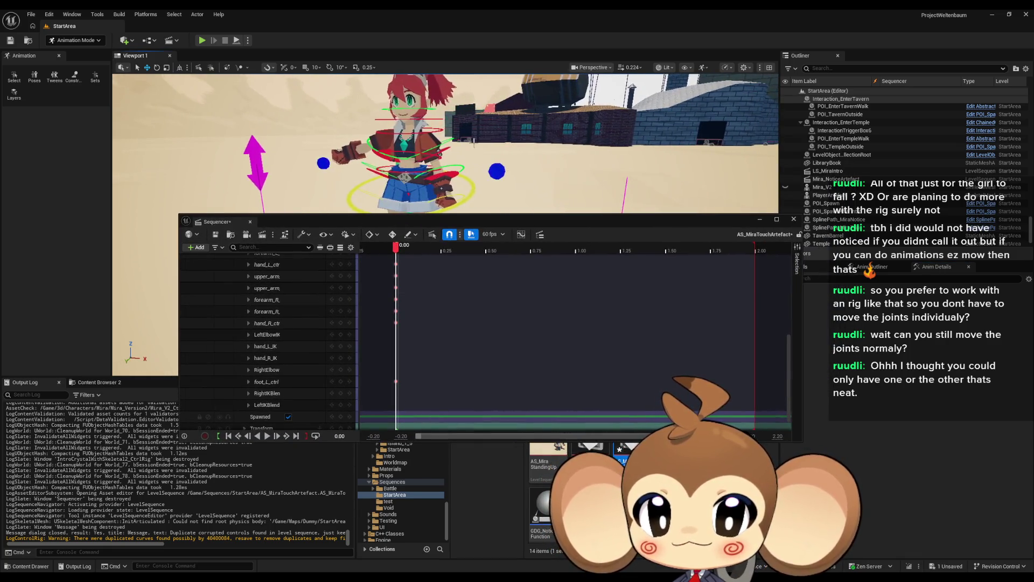
Step: Change RightIKBlend's value to switch the right arm pose and save the level sequence
mouse_move(323, 161)
left_mouse_down()
mouse_move(343, 158)
mouse_move(317, 161)
mouse_move(333, 161)
left_mouse_up()
left_click(343, 157)
left_click(333, 162)
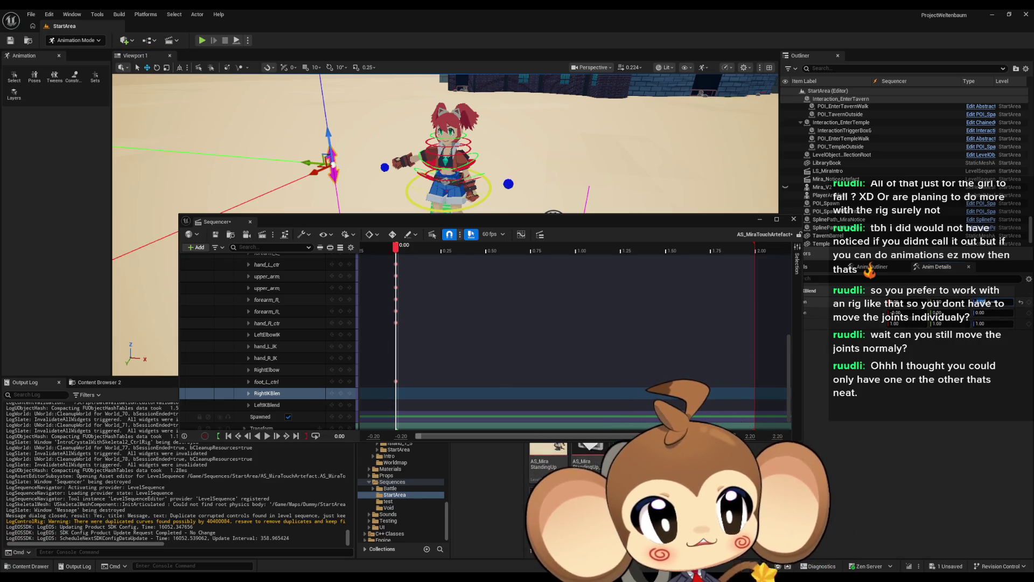
left_click(998, 300)
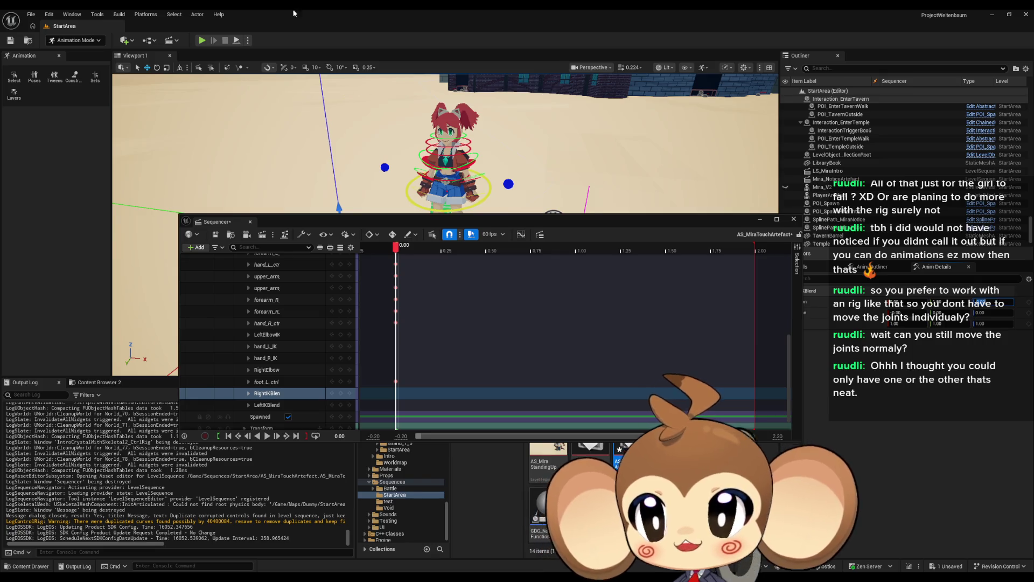
left_click(217, 235)
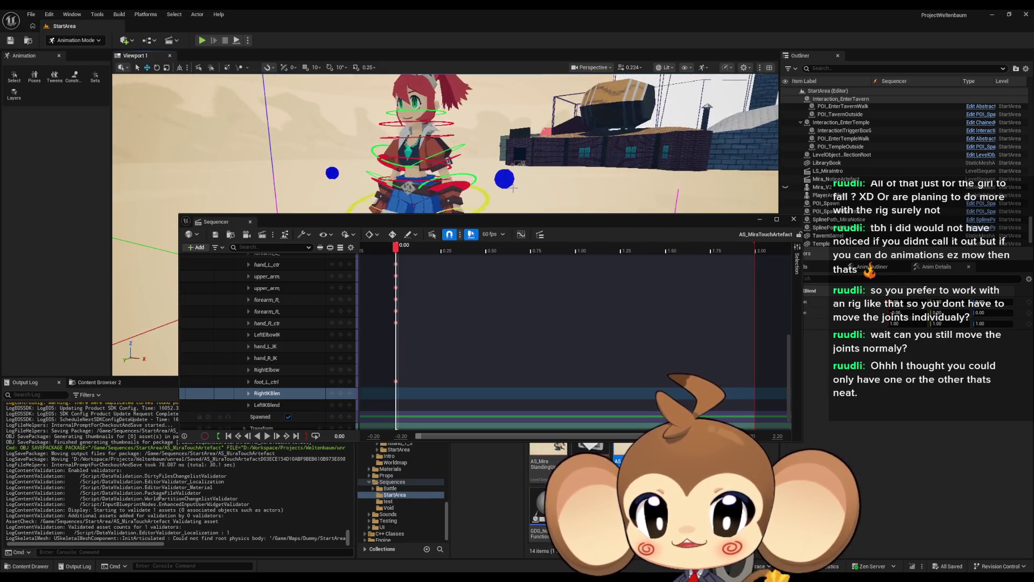
left_click_drag(504, 219, 443, 316)
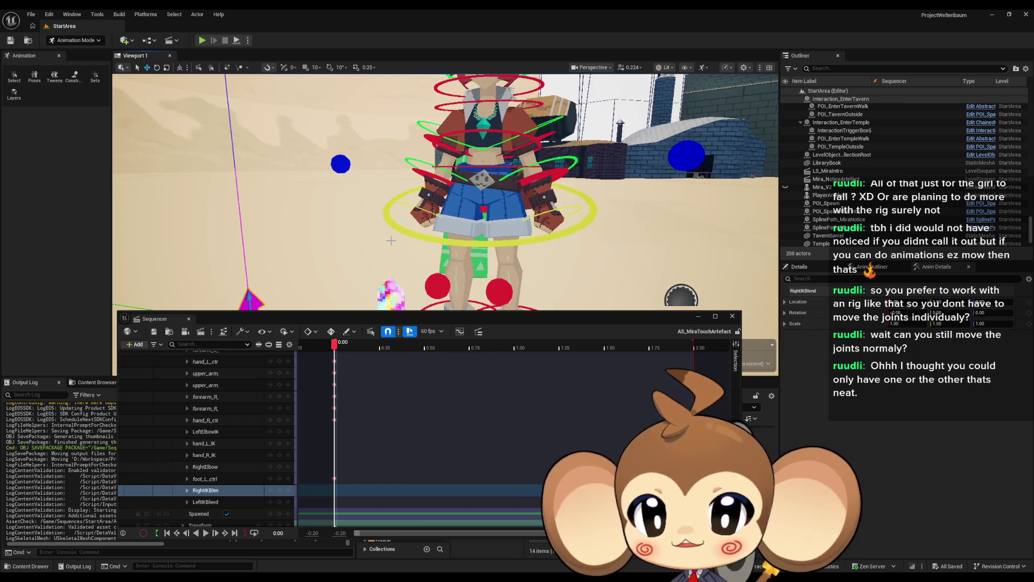
Step: Frame the character and translate spine_ctrl down so the character crouches
key("f")
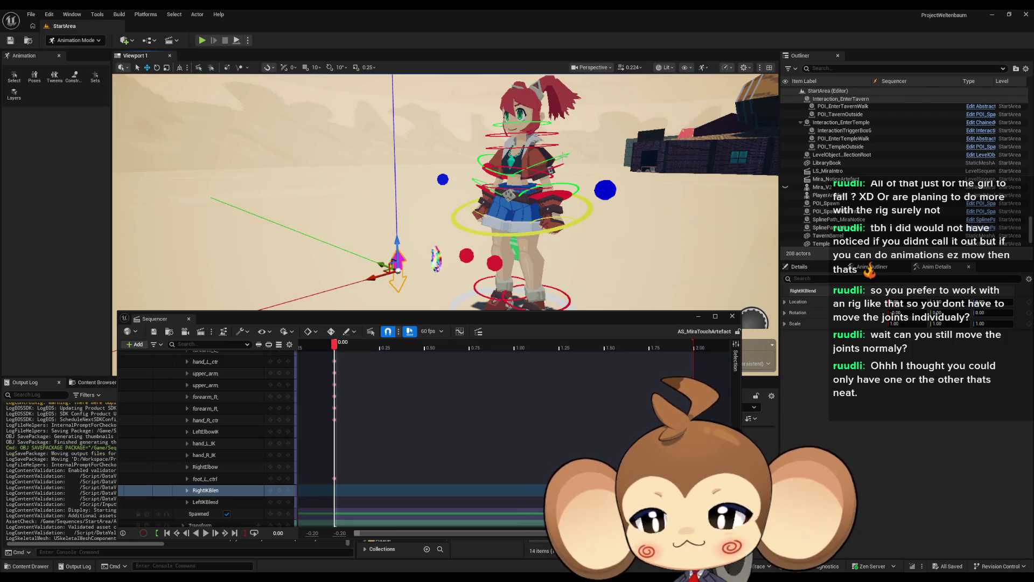
mouse_move(640, 321)
left_mouse_down()
mouse_move(687, 332)
mouse_move(706, 356)
left_mouse_up()
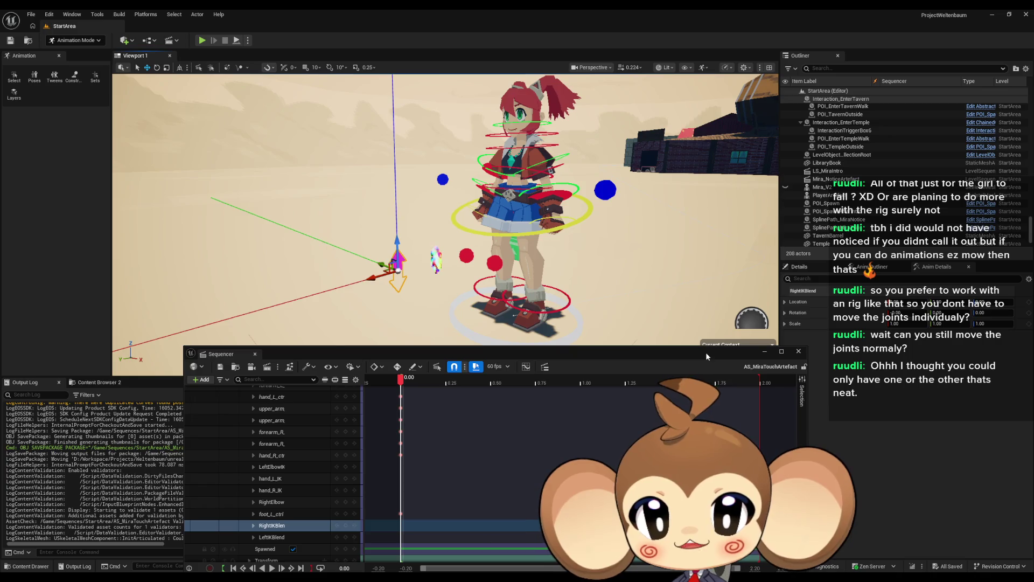
left_click_drag(690, 258, 582, 208)
left_click(496, 216)
left_click(157, 67)
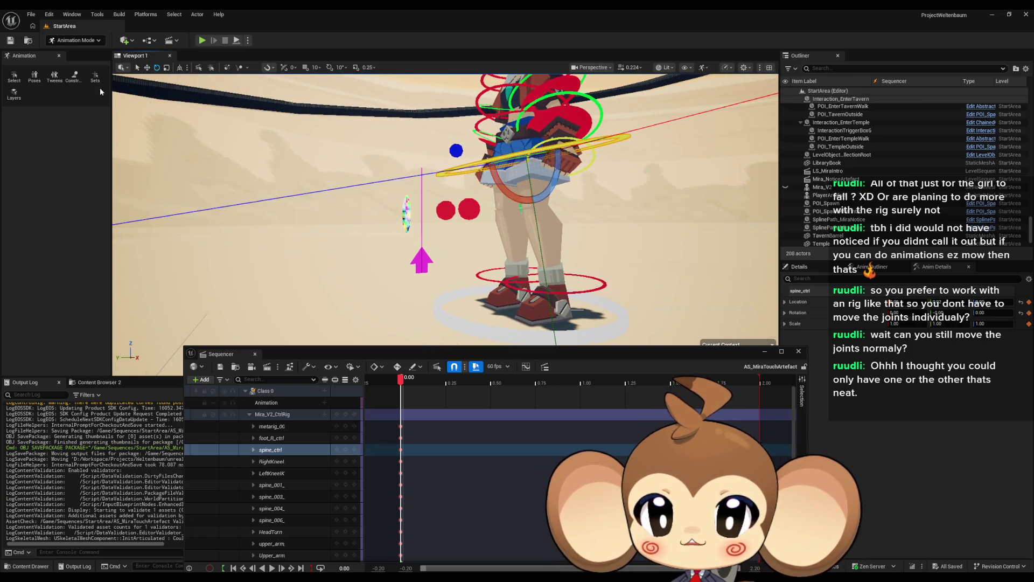
key("w")
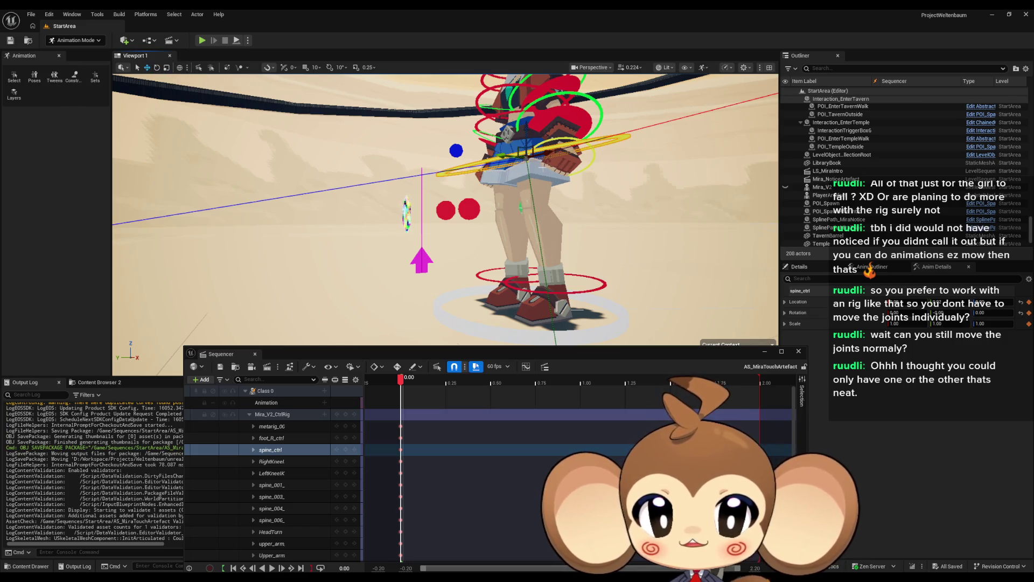
left_click_drag(528, 139, 520, 193)
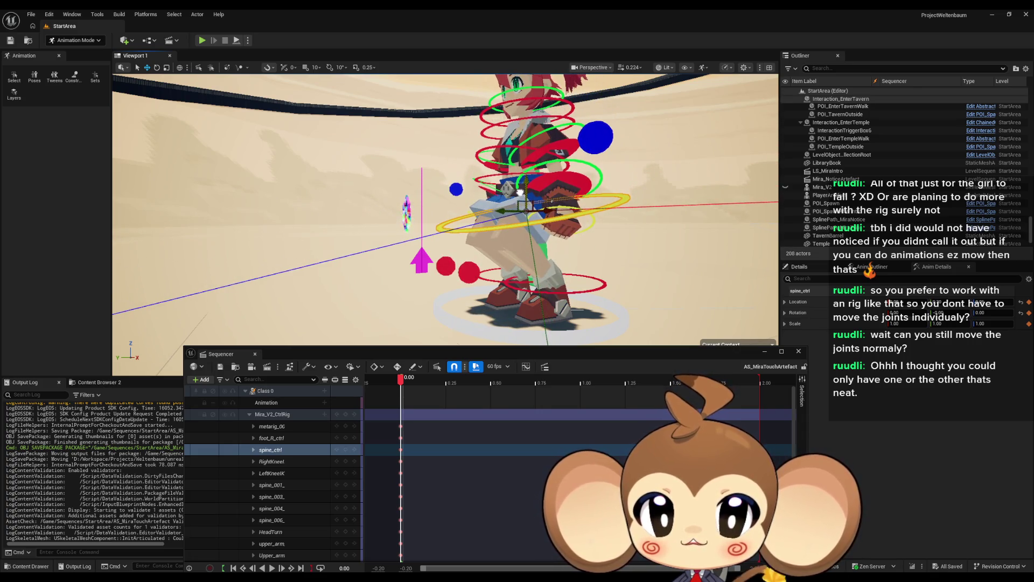
Step: Rotate the spine_001_ctrl chest control forward to about 12.29
left_click(512, 173)
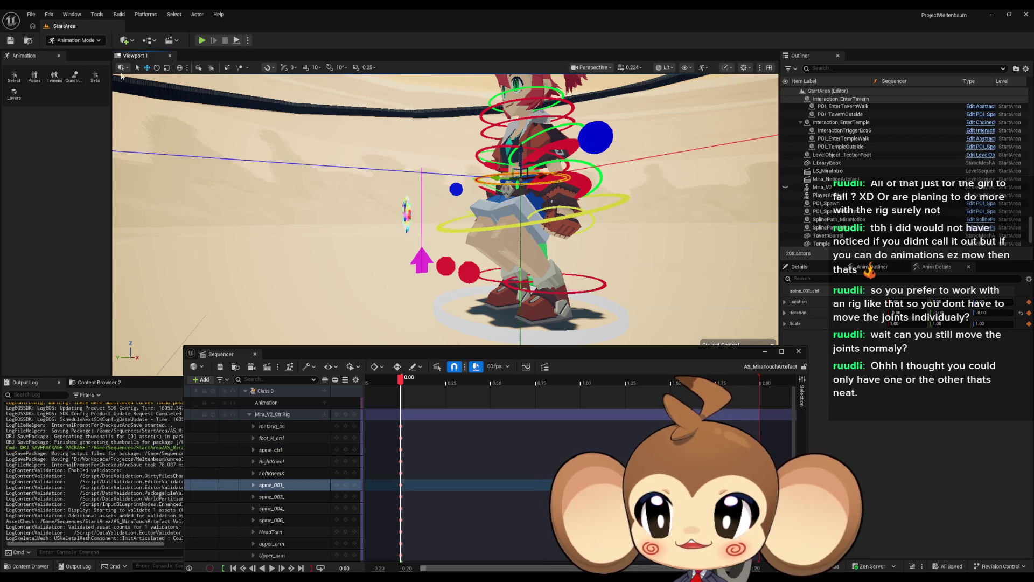
left_click(156, 67)
left_click_drag(541, 194, 538, 218)
mouse_move(544, 160)
left_mouse_down()
mouse_move(571, 162)
mouse_move(545, 160)
left_mouse_up()
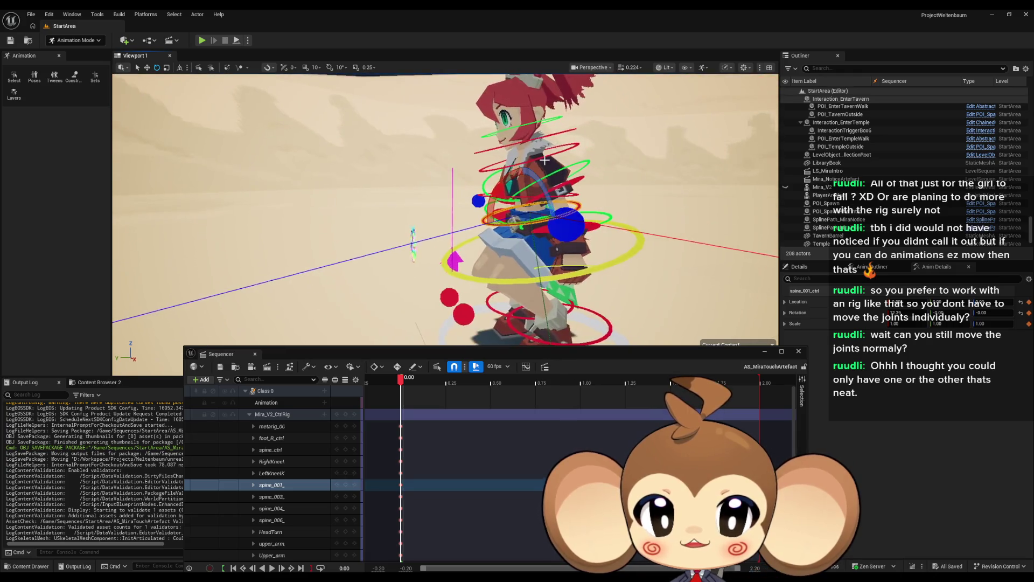
Step: Select the hand_L_IK control, then the LeftIKBlend control
left_click(568, 227)
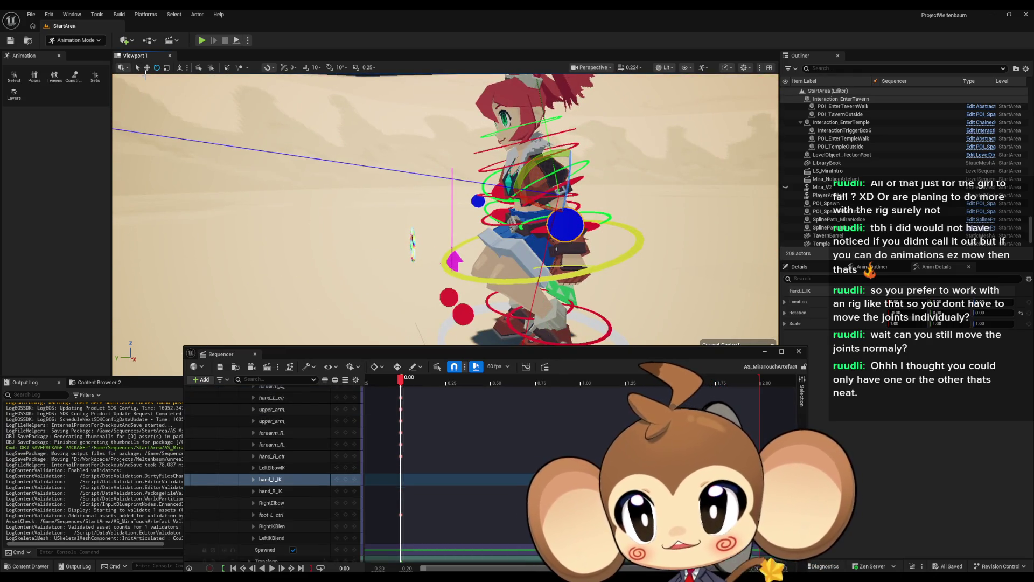
left_click(146, 68)
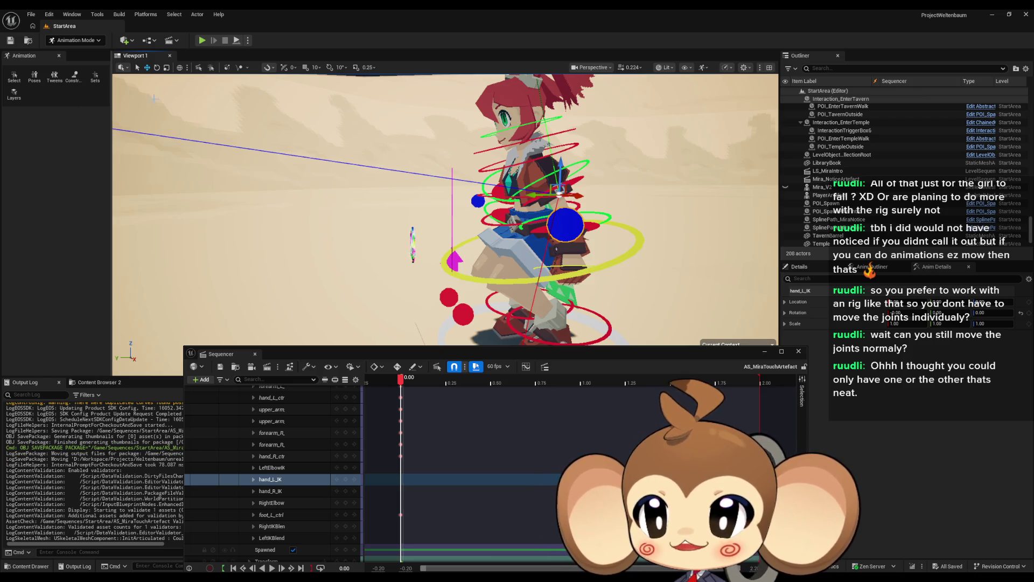
mouse_move(410, 242)
left_mouse_down()
mouse_move(386, 245)
mouse_move(485, 258)
mouse_move(527, 104)
left_mouse_up()
left_click(510, 262)
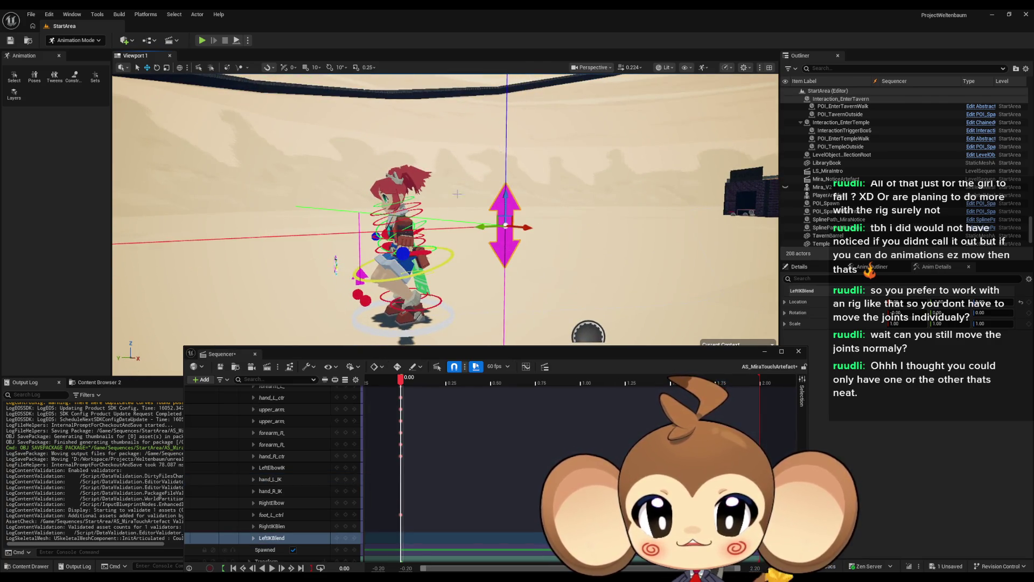
scroll(507, 217, "up", 5)
Step: Select and frame LeftElbowIK, then pull it out to the character's side
left_click(511, 205)
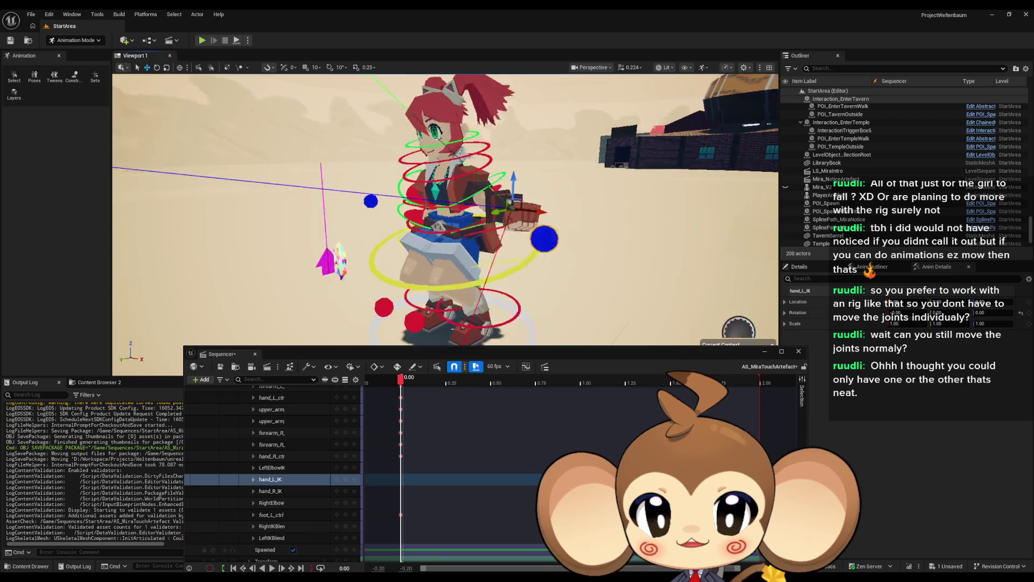
left_click_drag(512, 205, 271, 149)
mouse_move(522, 246)
left_mouse_down()
mouse_move(355, 226)
mouse_move(355, 178)
mouse_move(339, 161)
mouse_move(302, 162)
left_mouse_up()
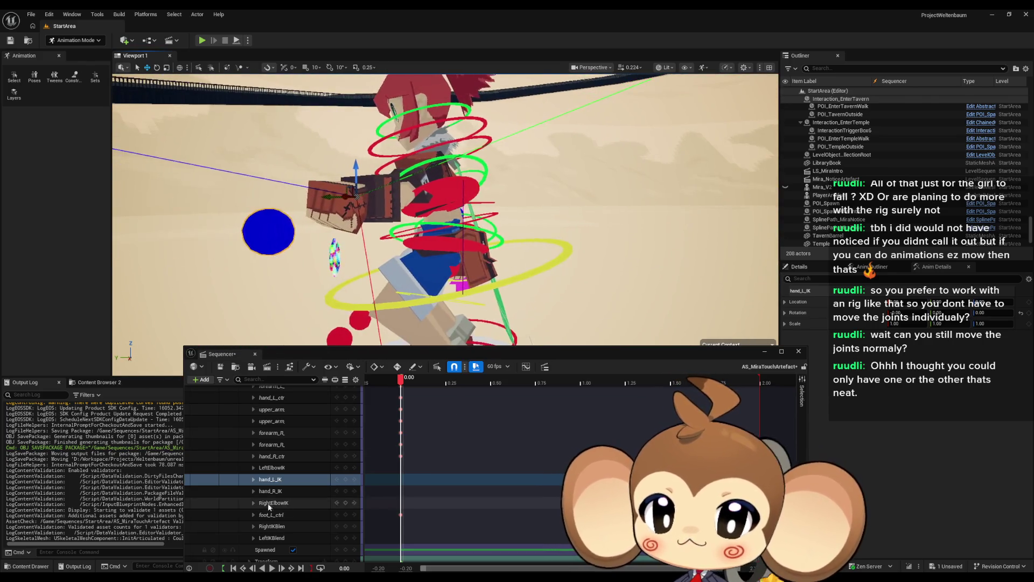
scroll(281, 505, "down", 1)
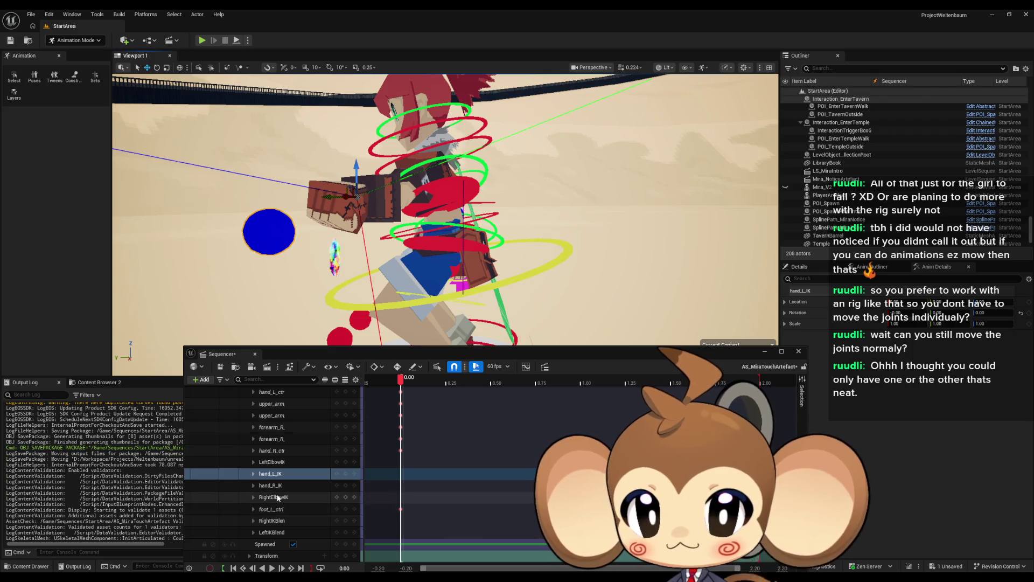
left_click(282, 462)
key("f")
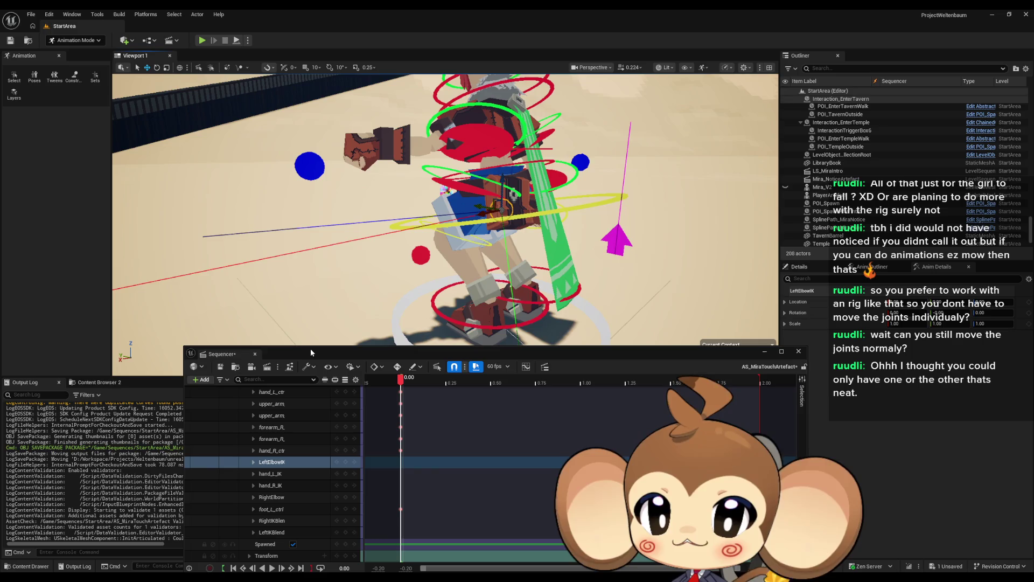
mouse_move(315, 354)
left_mouse_down()
mouse_move(301, 149)
mouse_move(280, 344)
left_mouse_up()
mouse_move(484, 212)
left_mouse_down()
mouse_move(403, 259)
mouse_move(393, 130)
mouse_move(431, 183)
mouse_move(576, 271)
mouse_move(561, 252)
mouse_move(604, 251)
mouse_move(541, 242)
mouse_move(609, 231)
left_mouse_up()
Step: Rotate the hand_L_IK control to about 50.34 degrees
left_click(430, 246)
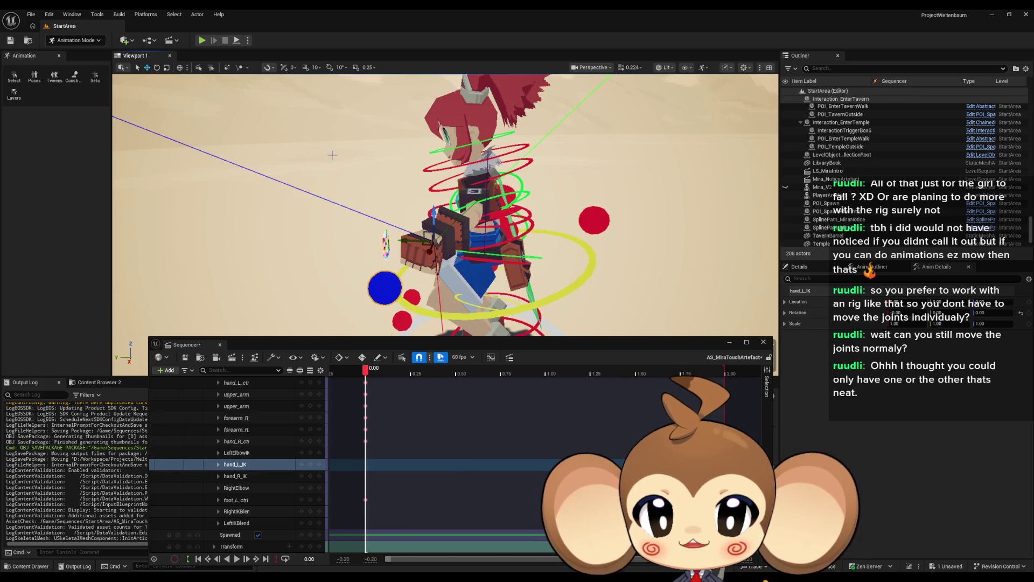
left_click(157, 67)
left_click_drag(420, 229, 434, 215)
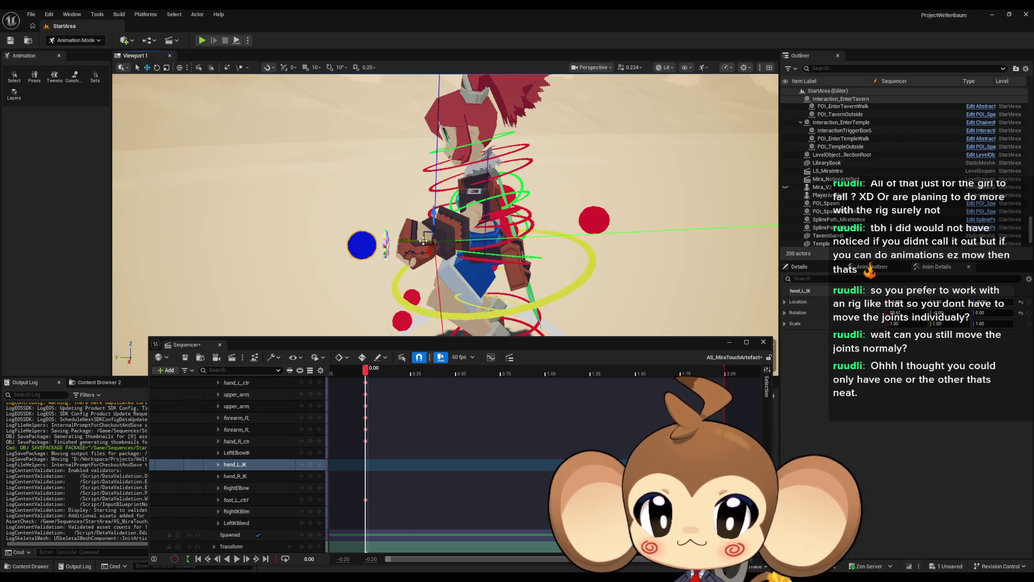
mouse_move(422, 222)
left_mouse_down()
mouse_move(474, 243)
mouse_move(458, 230)
mouse_move(435, 254)
left_mouse_up()
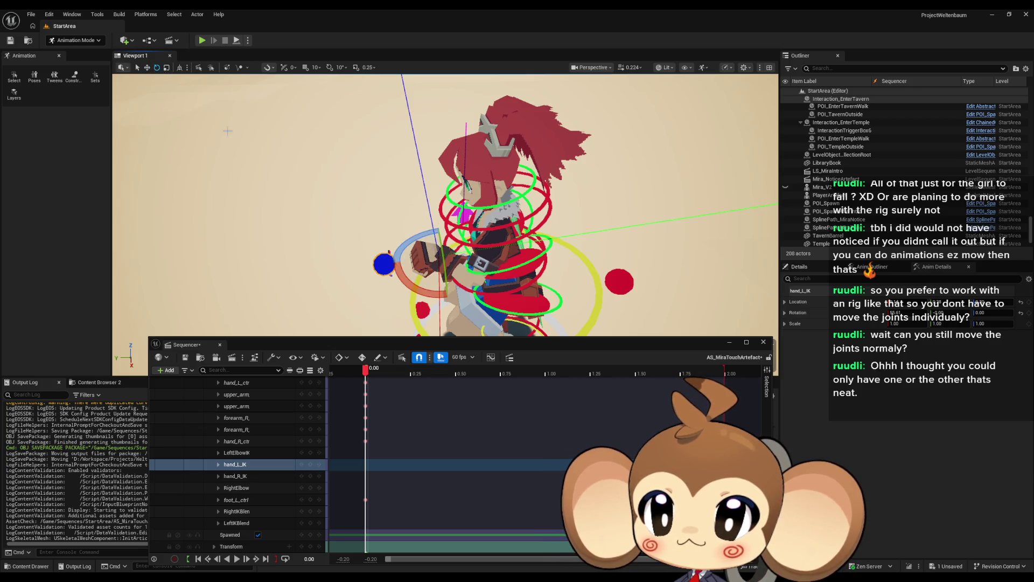
left_click_drag(464, 217, 473, 221)
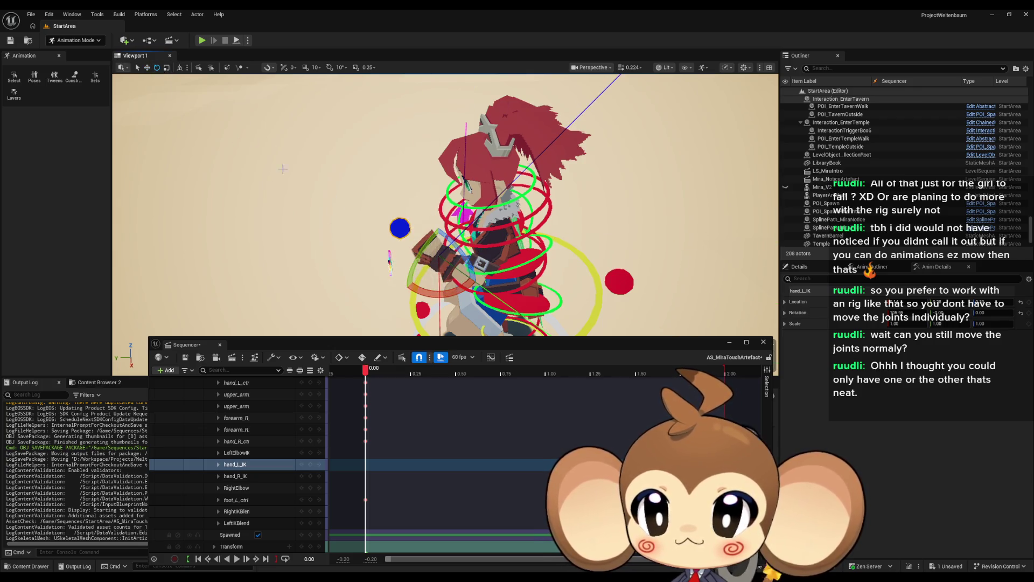
Step: Inspect the bent left arm from the front and side, ending on spine_ctrl
mouse_move(282, 169)
left_mouse_down()
mouse_move(377, 180)
mouse_move(409, 161)
mouse_move(431, 173)
mouse_move(475, 272)
mouse_move(470, 261)
left_mouse_up()
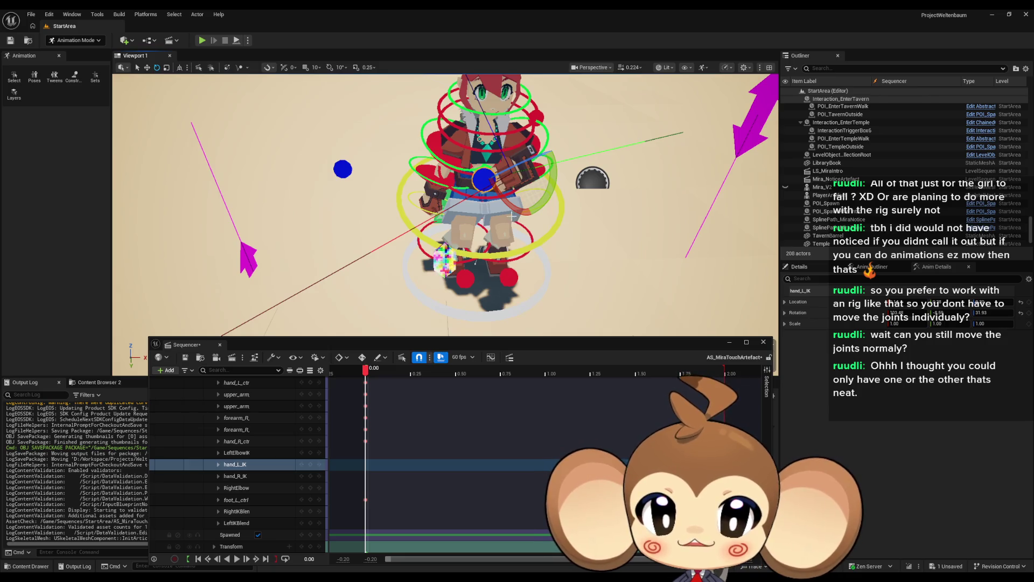
left_click_drag(511, 215, 484, 222)
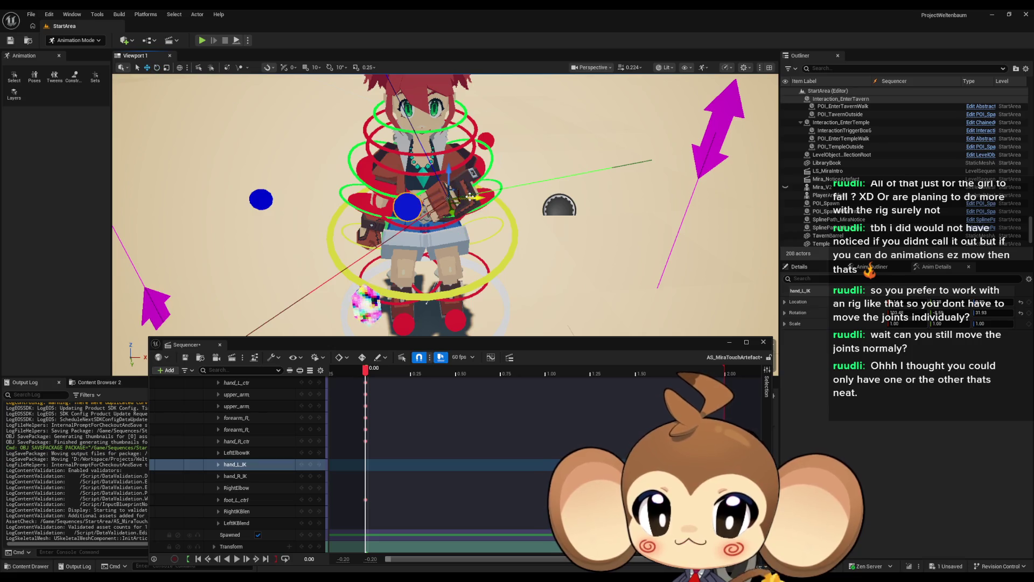
left_click_drag(470, 197, 479, 155)
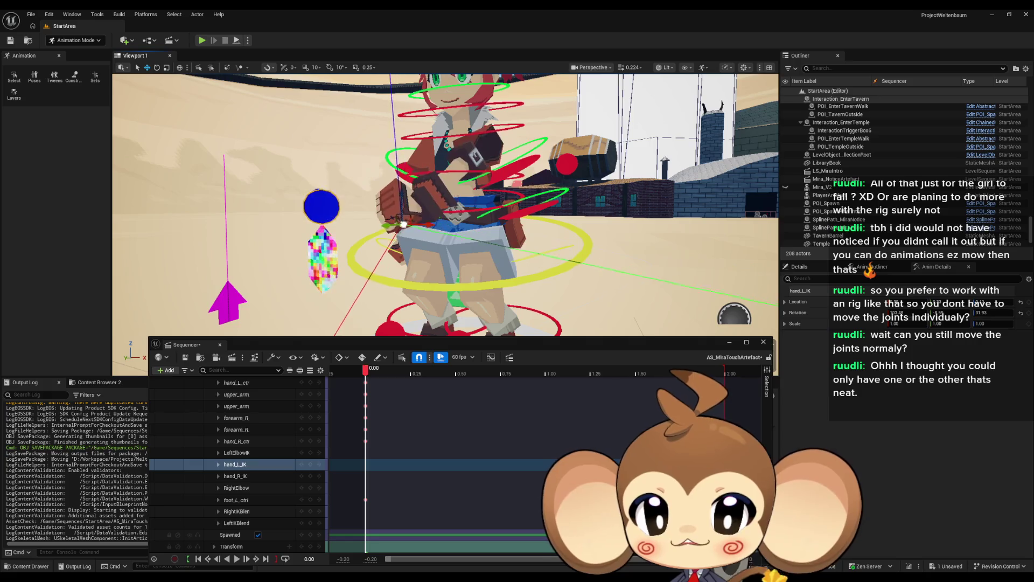
left_click_drag(419, 215, 321, 208)
left_click(358, 218)
left_click_drag(317, 171, 264, 183)
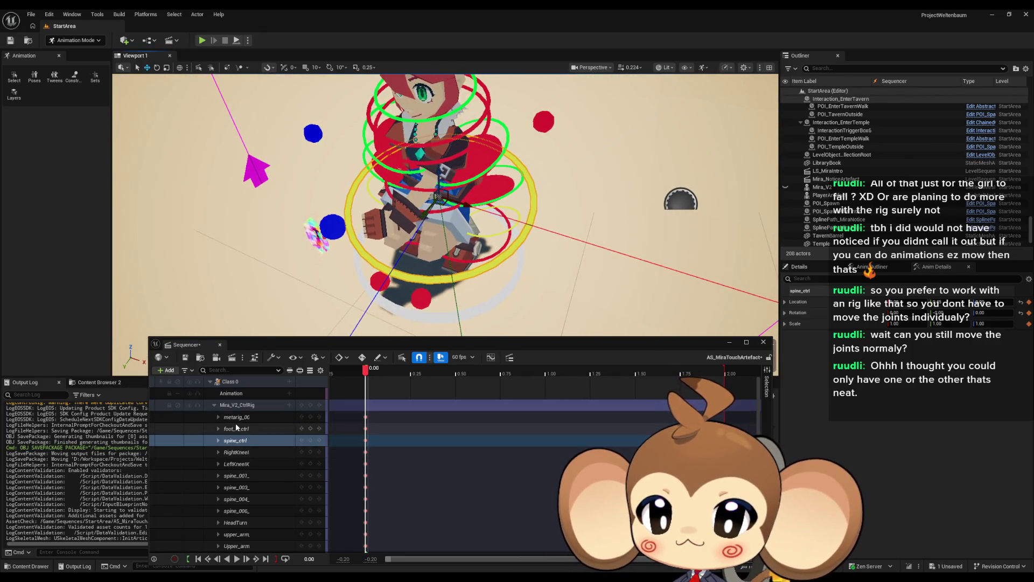
Step: Turn the Class 0 character to 139.68 degrees Rotation Z
left_click(237, 405)
left_click(231, 382)
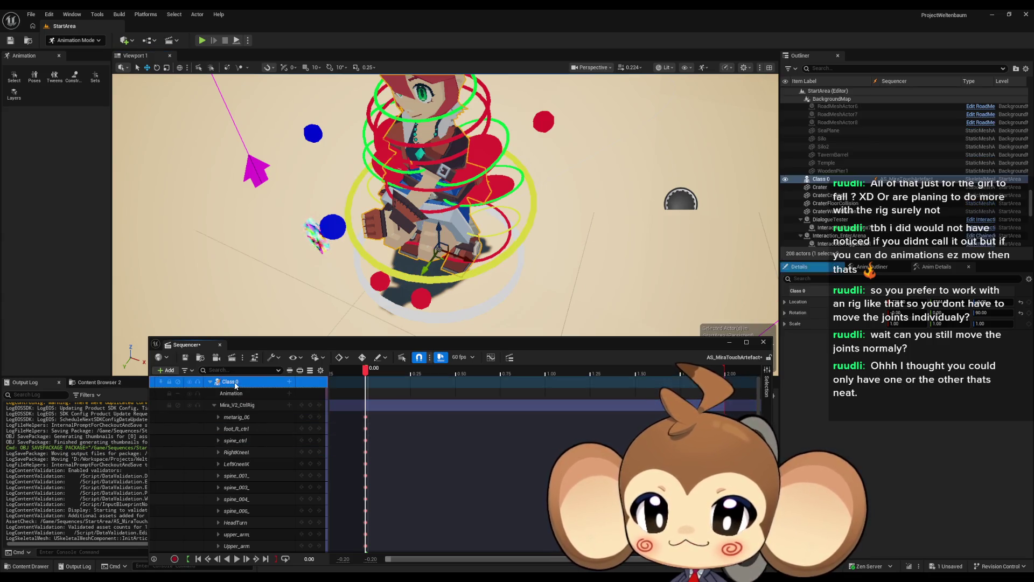
mouse_move(991, 313)
left_mouse_down()
mouse_move(1017, 313)
mouse_move(982, 313)
left_mouse_up()
Step: Lower spine_ctrl and twist spine_001_ctrl by 23.59 degrees
left_click(513, 201)
key("f")
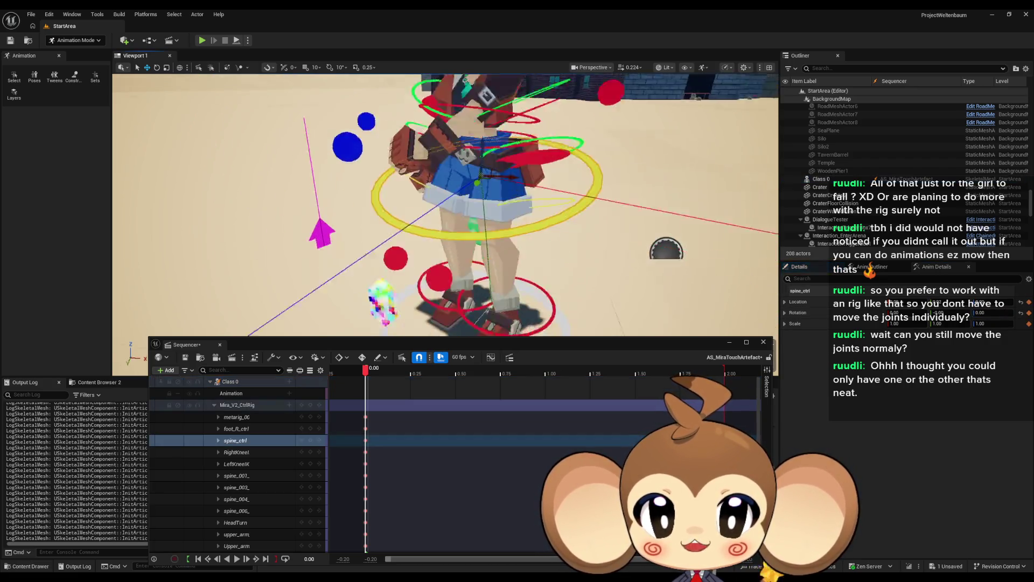
mouse_move(518, 139)
left_mouse_down()
mouse_move(505, 253)
mouse_move(485, 253)
left_mouse_up()
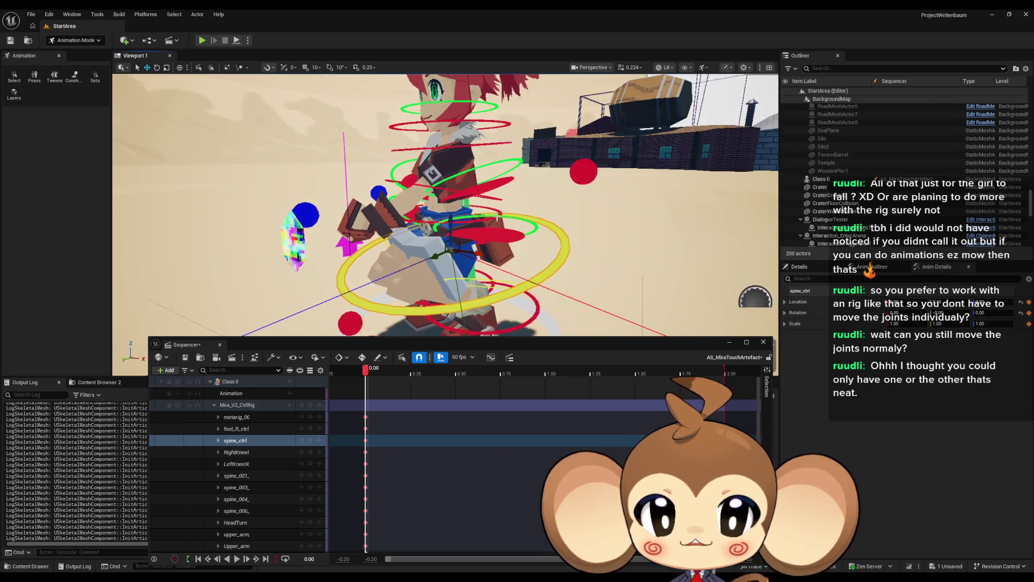
left_click(499, 212)
left_click(499, 212)
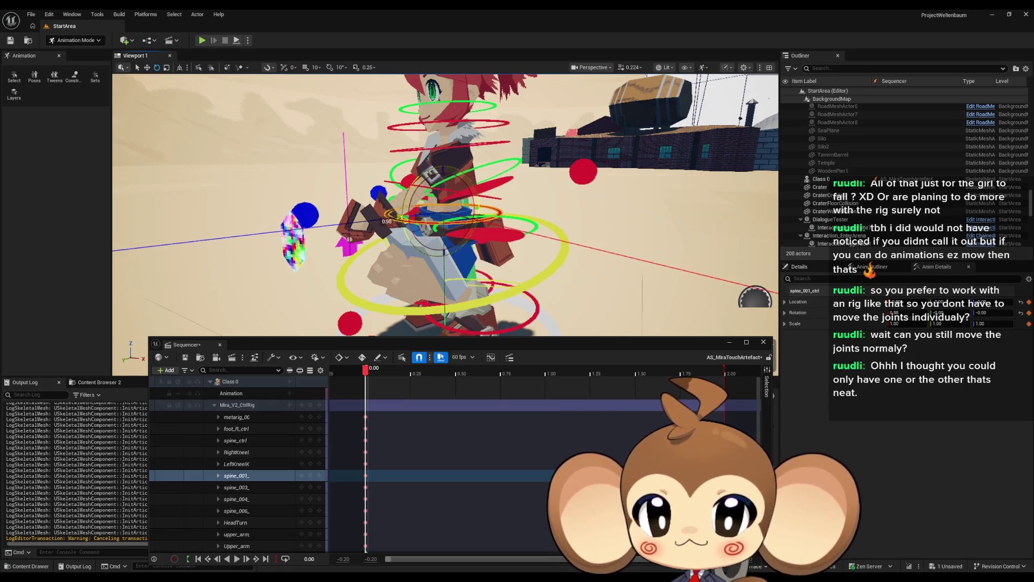
left_click_drag(421, 193, 377, 244)
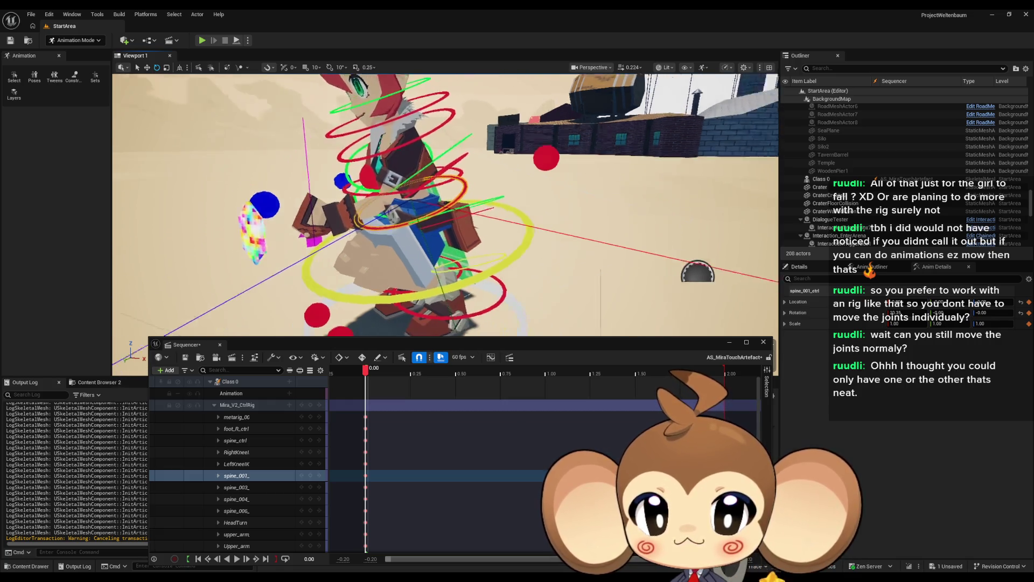
Step: Rotate the hand_L_IK control back by about -37 degrees
left_click_drag(504, 230, 499, 230)
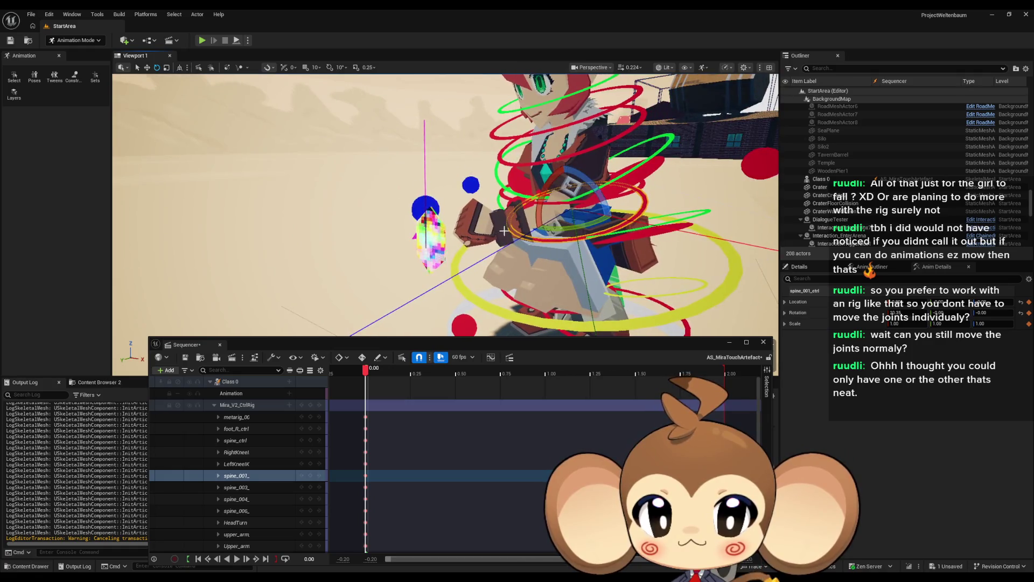
left_click(433, 207)
left_click_drag(507, 268, 472, 185)
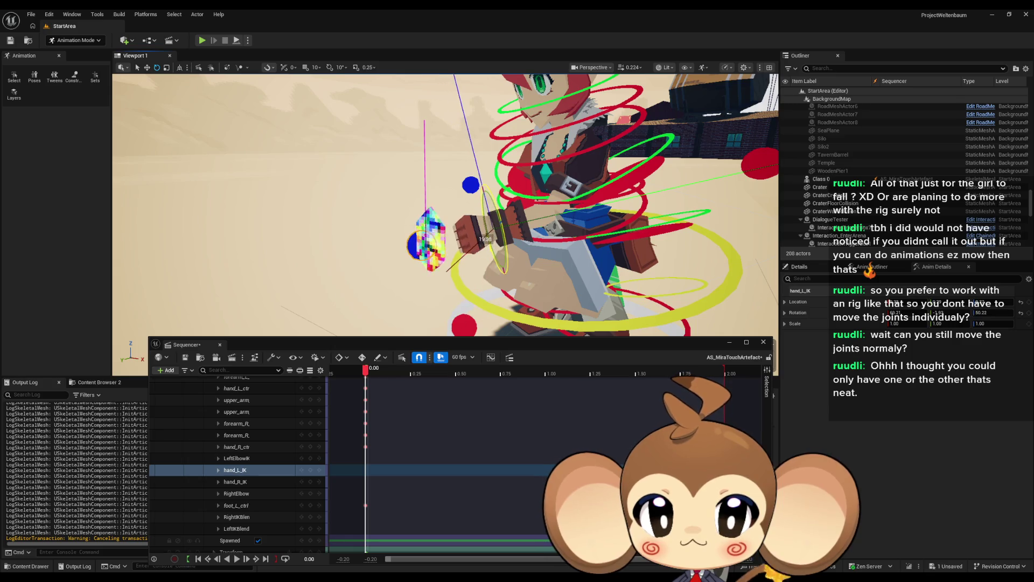
left_click(147, 67)
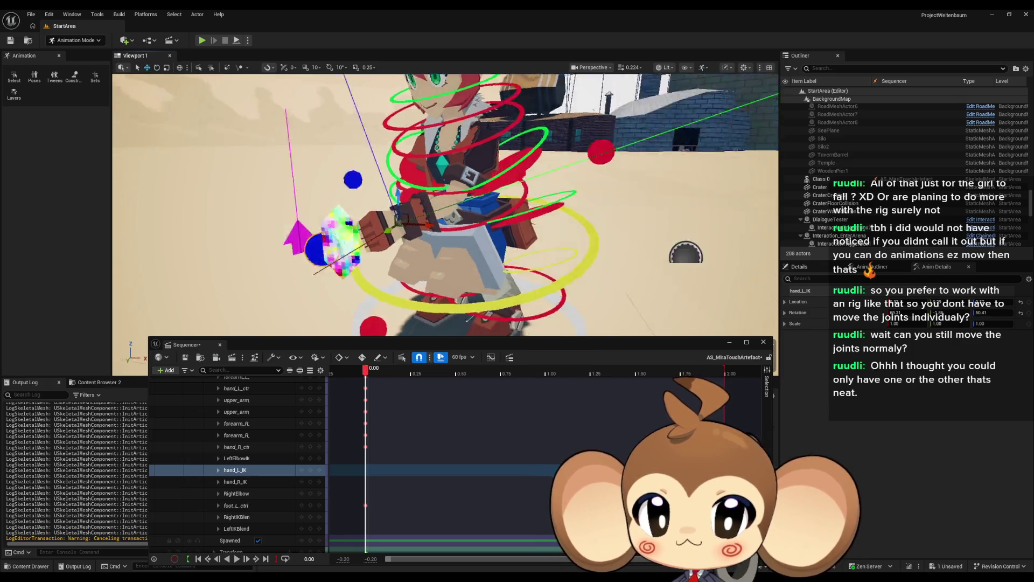
key("f")
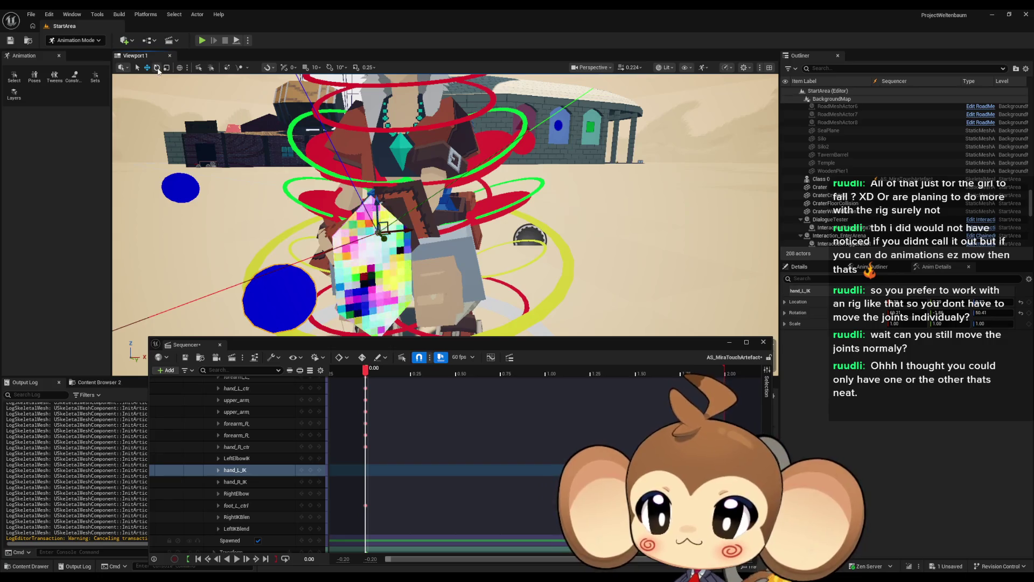
key("e")
key("w")
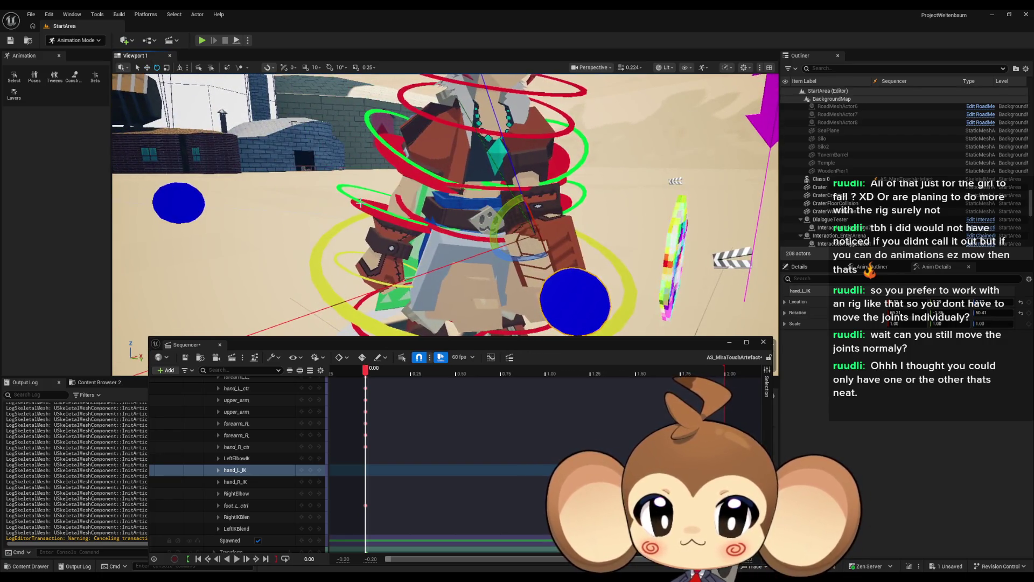
key("f")
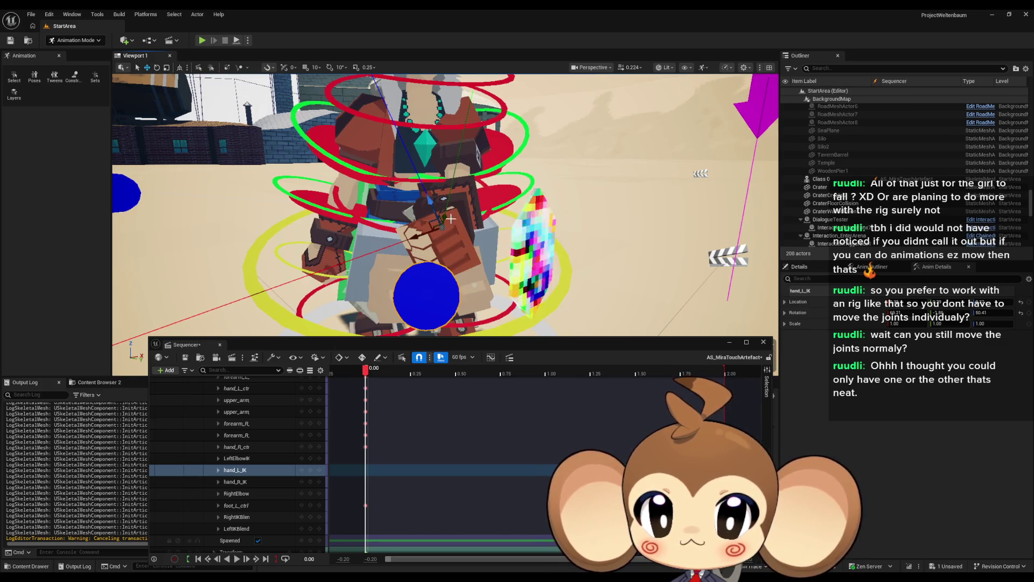
mouse_move(422, 231)
left_mouse_down()
mouse_move(388, 233)
mouse_move(490, 182)
mouse_move(485, 254)
mouse_move(498, 222)
mouse_move(533, 207)
mouse_move(482, 223)
mouse_move(461, 216)
left_mouse_up()
scroll(461, 215, "down", 8)
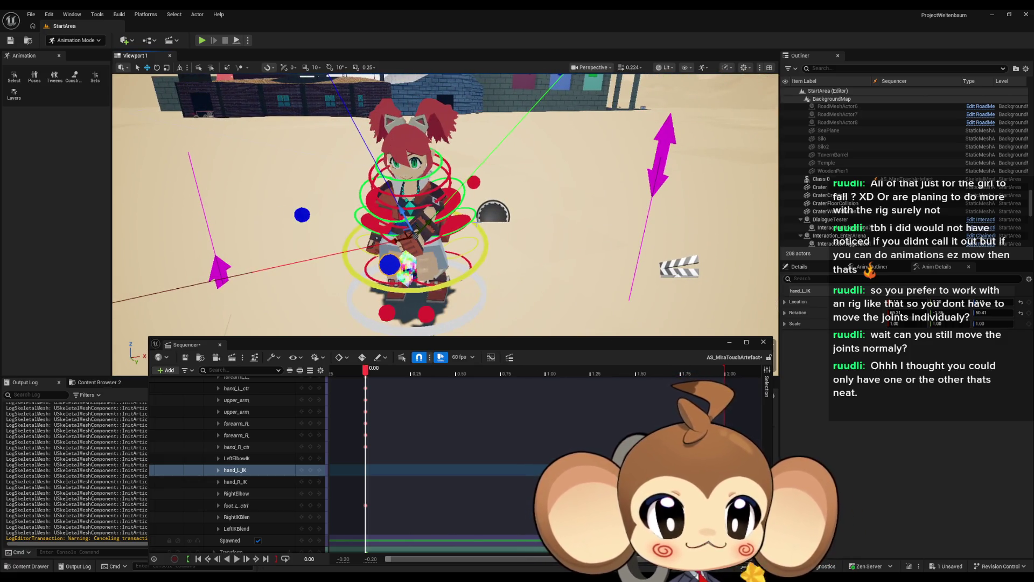
left_click_drag(416, 213, 539, 250)
scroll(539, 249, "up", 5)
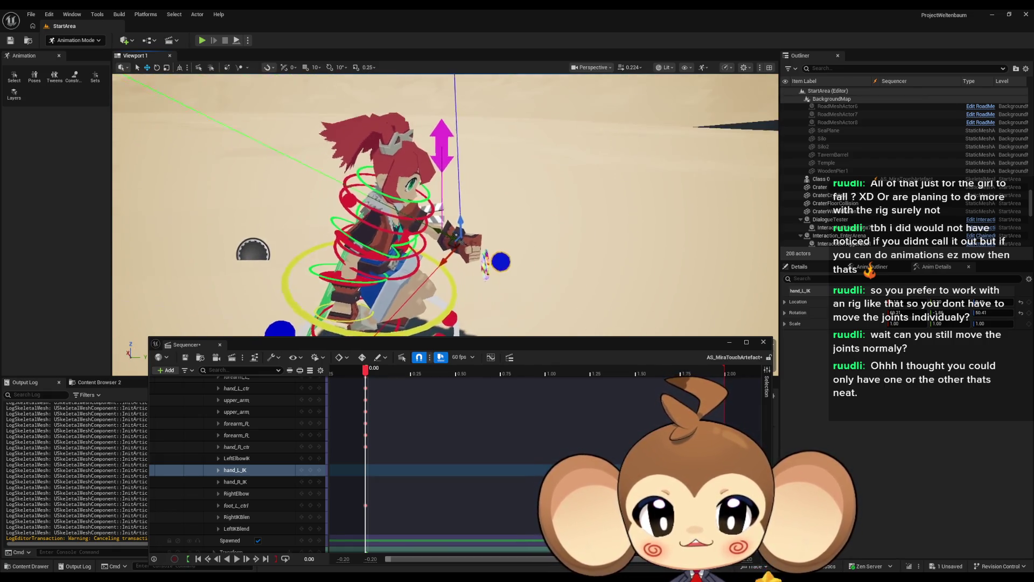
left_click_drag(392, 213, 402, 214)
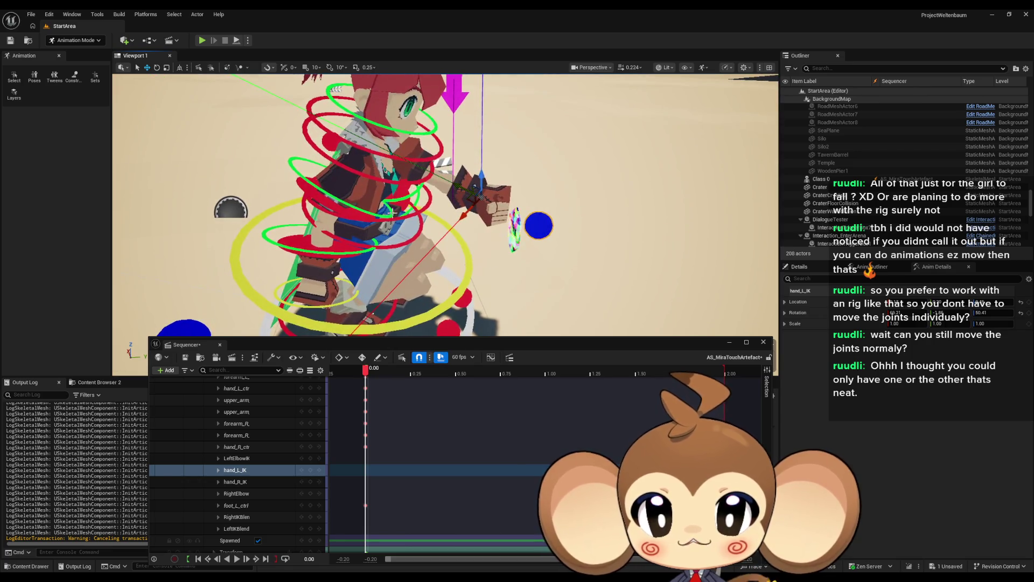
left_click(404, 243)
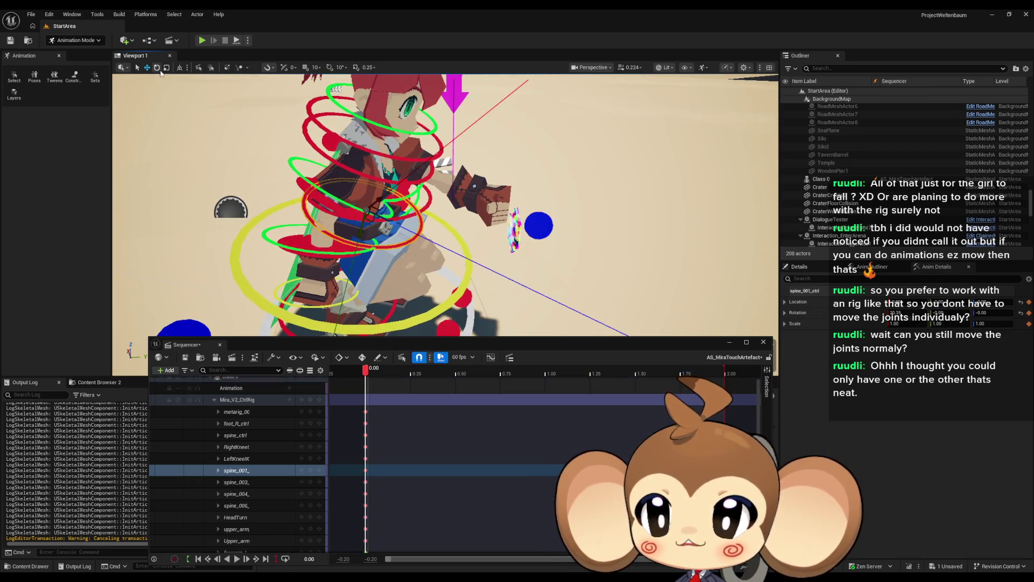
Step: Tilt spine_001_ctrl to 24.51 degrees, then select spine_003_ctrl
mouse_move(399, 200)
left_mouse_down()
mouse_move(404, 180)
mouse_move(436, 206)
mouse_move(463, 208)
left_mouse_up()
left_click(428, 207)
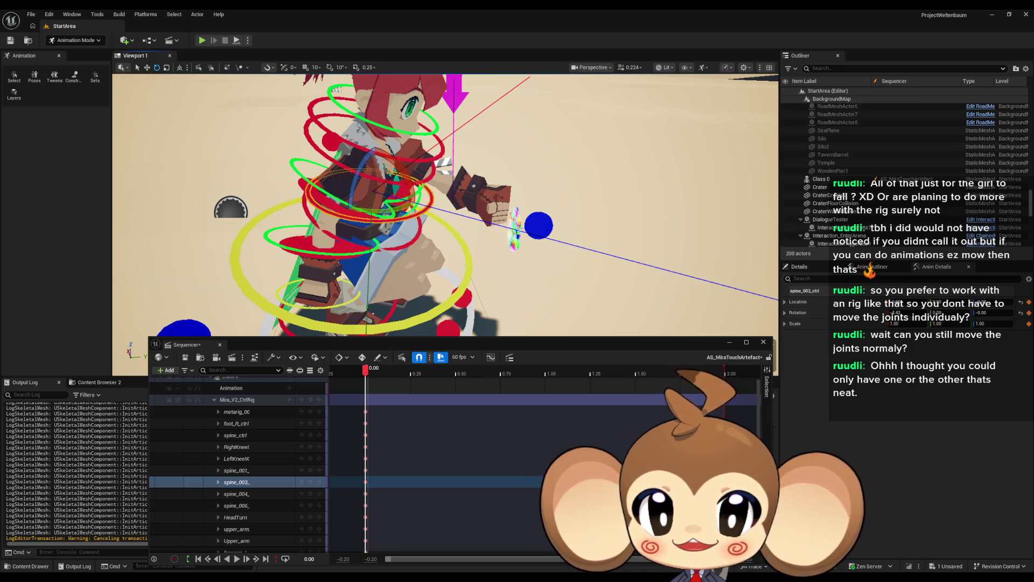
left_click_drag(463, 208, 350, 212)
Step: Focus on spine_003_ctrl and pull back to a wide view of the whole pose
key("f")
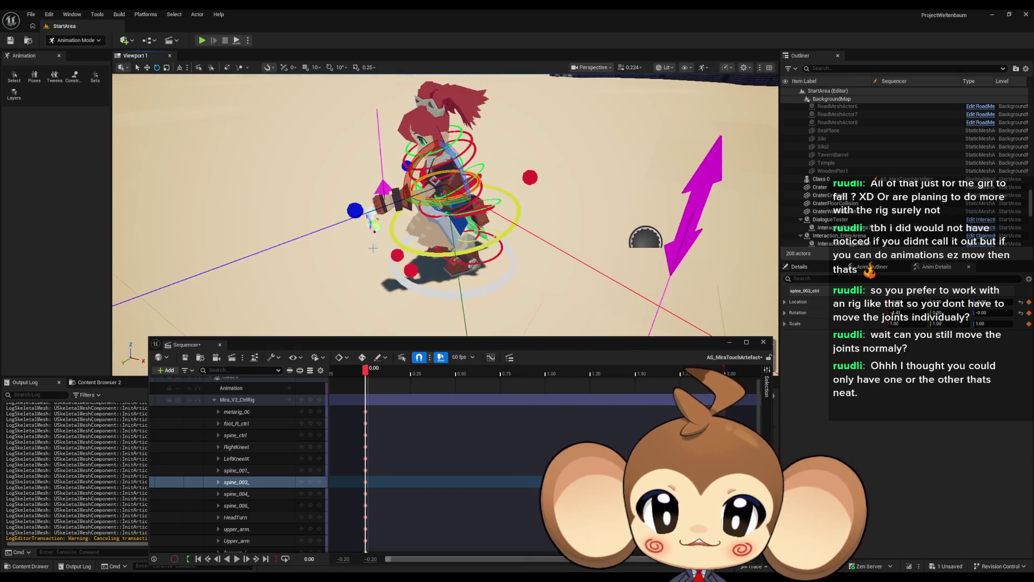
left_click_drag(350, 212, 325, 168)
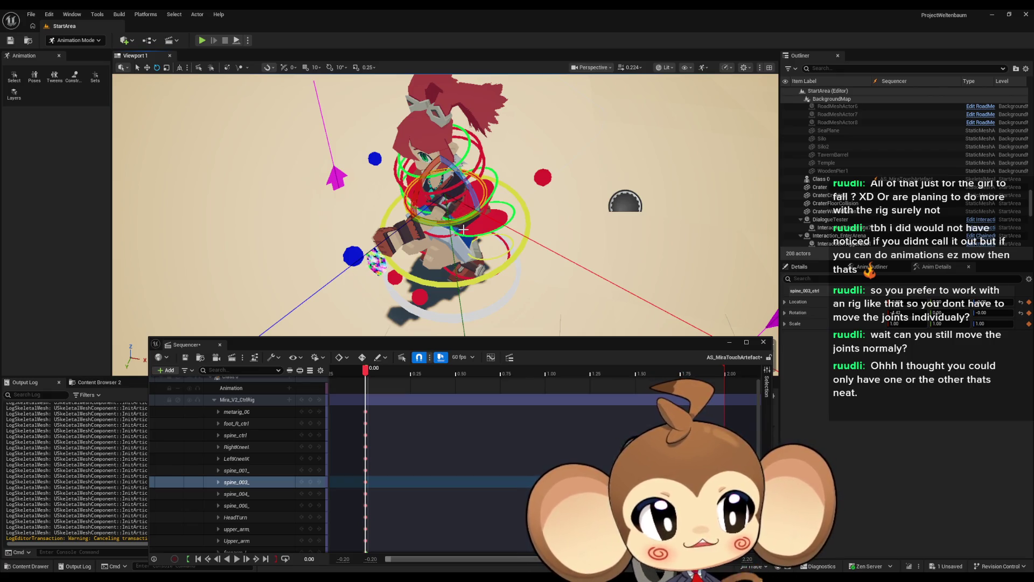
mouse_move(463, 230)
left_mouse_down()
mouse_move(463, 173)
mouse_move(372, 172)
mouse_move(487, 186)
left_mouse_up()
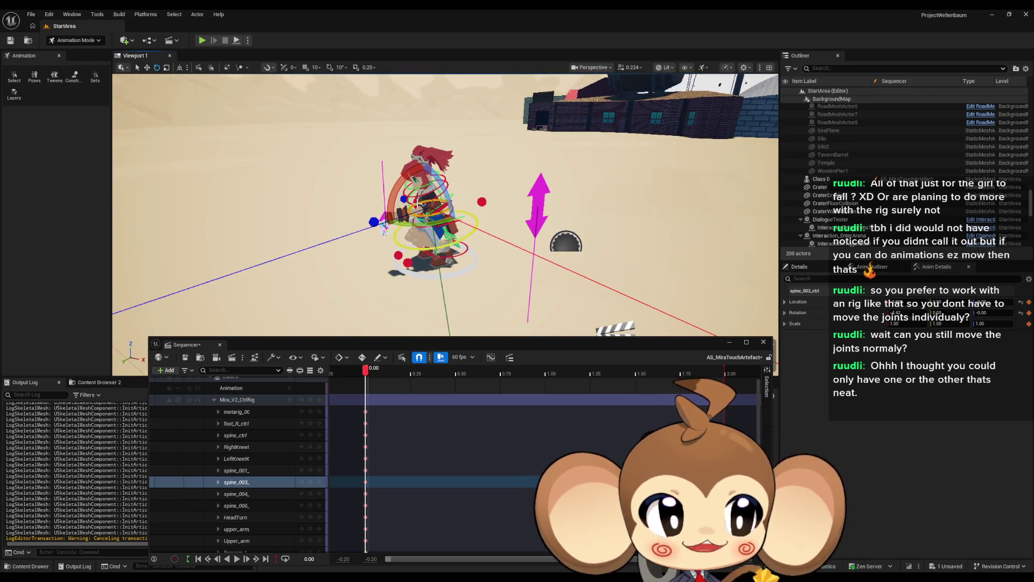